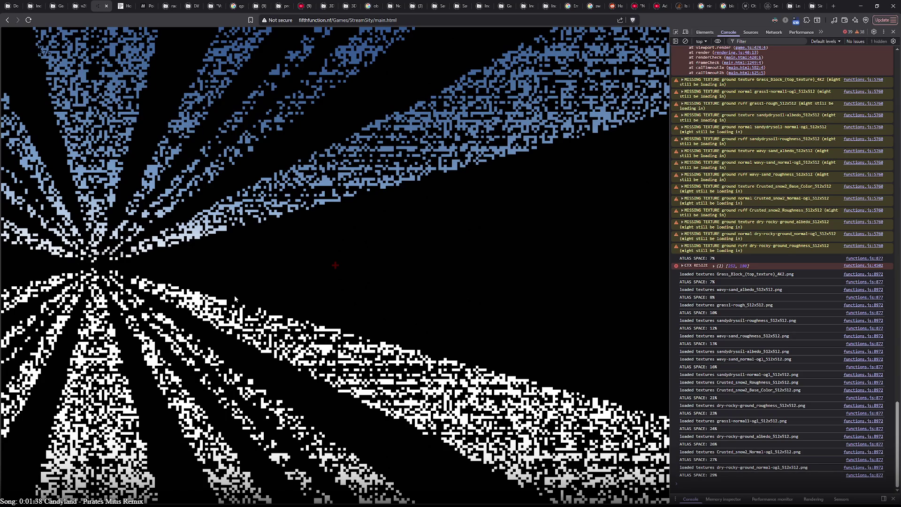
# Step: Review the console's 'reading mdata' TypeErrors, then return to the game.js code
pyautogui.scroll(5, 734, 282)
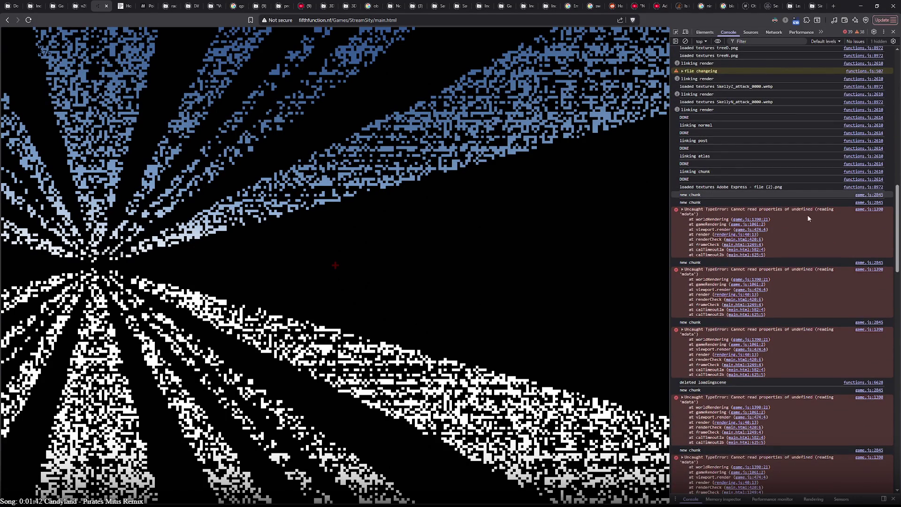
pyautogui.hotkey('alt', 'Tab')
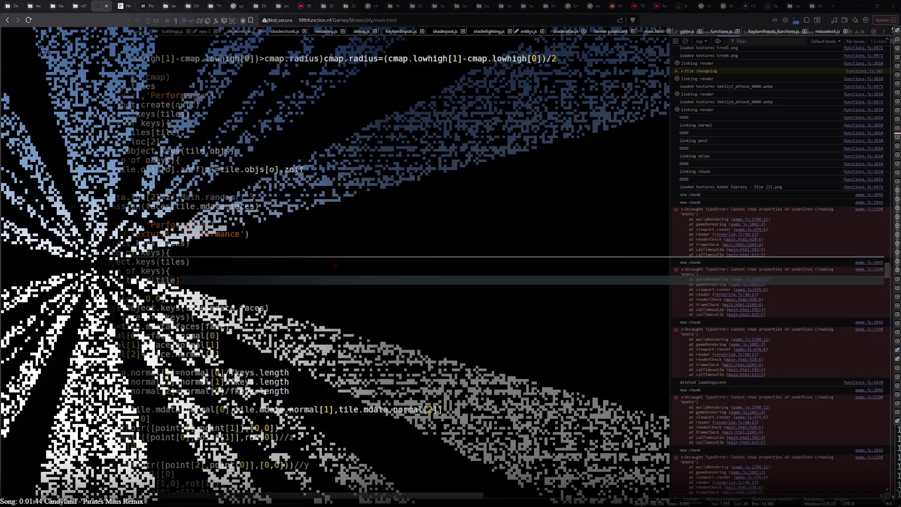
# Step: Glance back at the running game and console, then return to game.js
pyautogui.scroll(20, 110, 257)
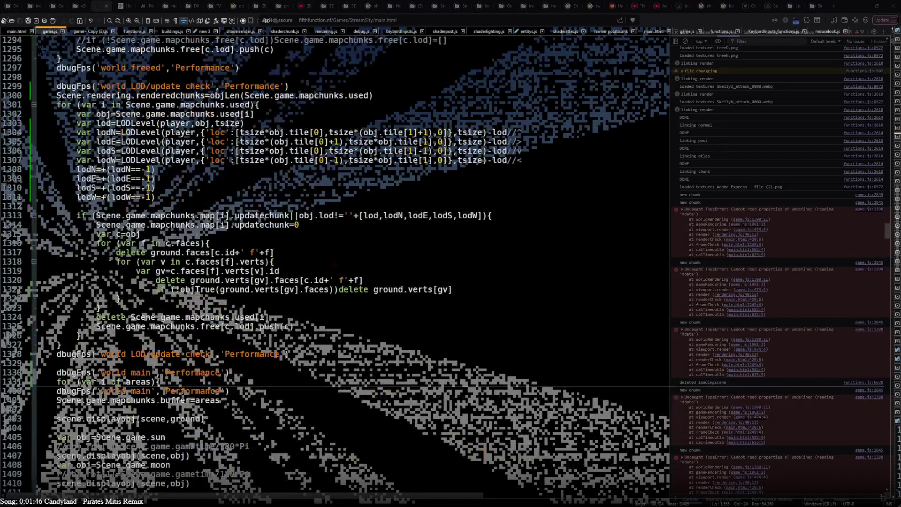
pyautogui.scroll(2, 59, 182)
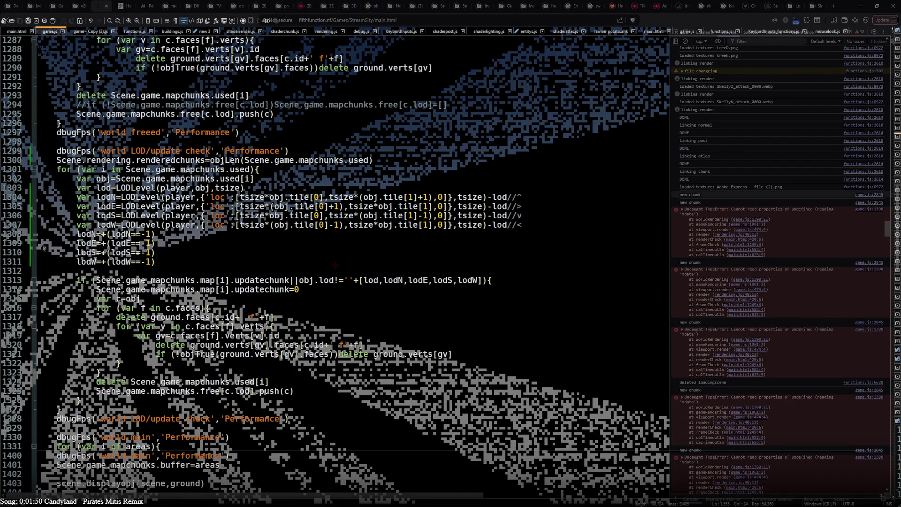
pyautogui.hotkey('alt', 'Tab')
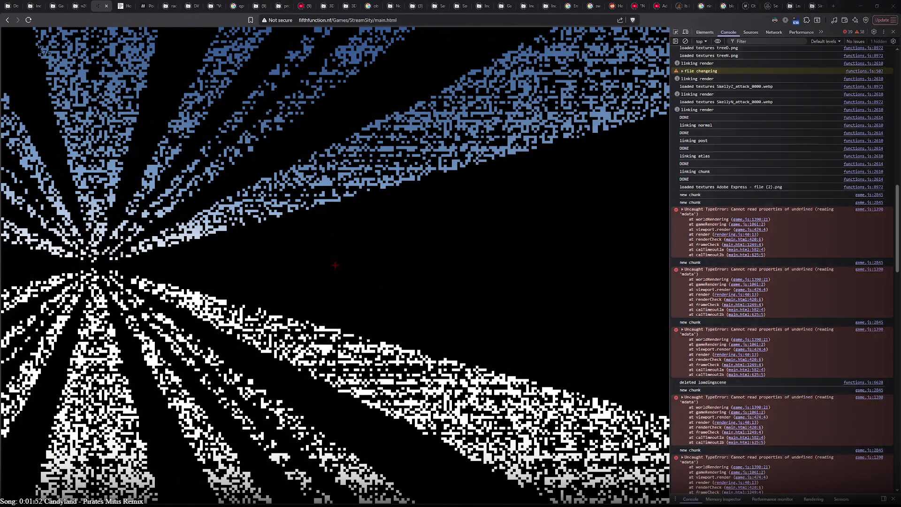
pyautogui.hotkey('alt', 'Tab')
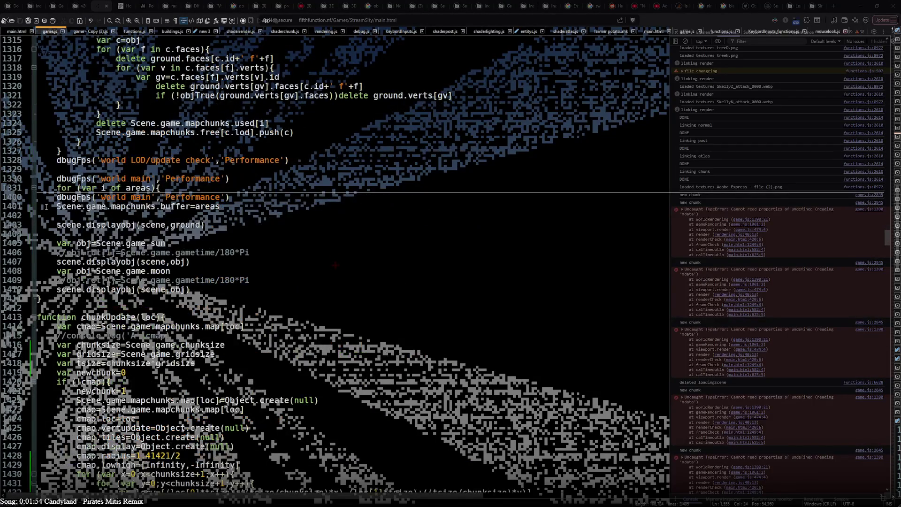
# Step: Unfold the world-main loop and inspect the tile variable in the vertex update near line 1390
pyautogui.click(32, 189)
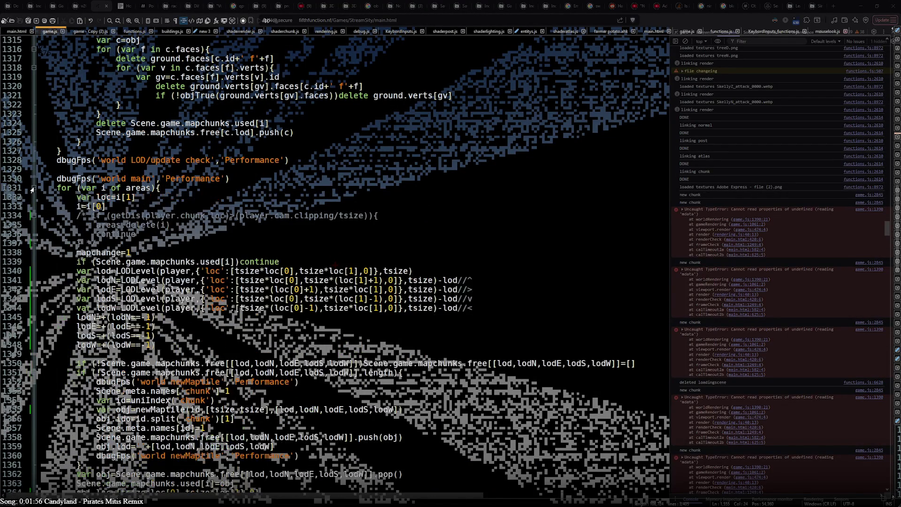
pyautogui.scroll(-9, 22, 240)
pyautogui.scroll(-5, 20, 318)
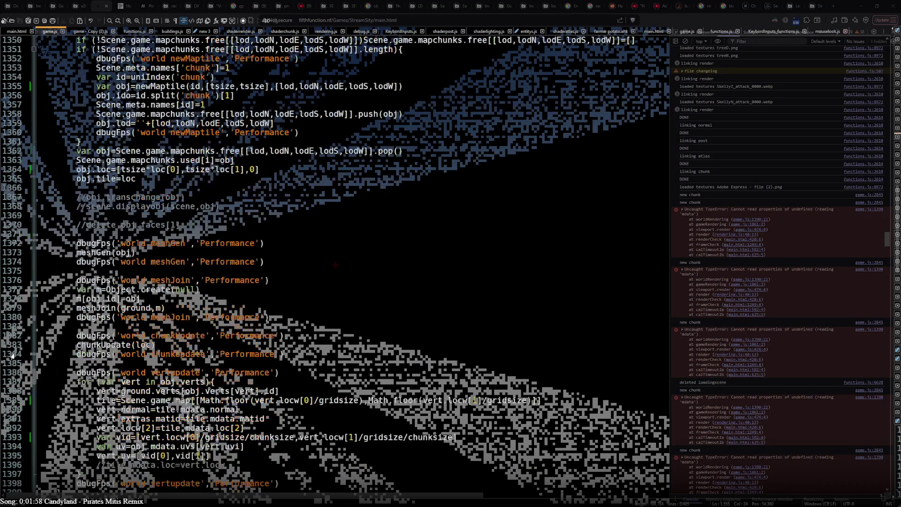
pyautogui.click(13, 345)
pyautogui.scroll(-5, 12, 345)
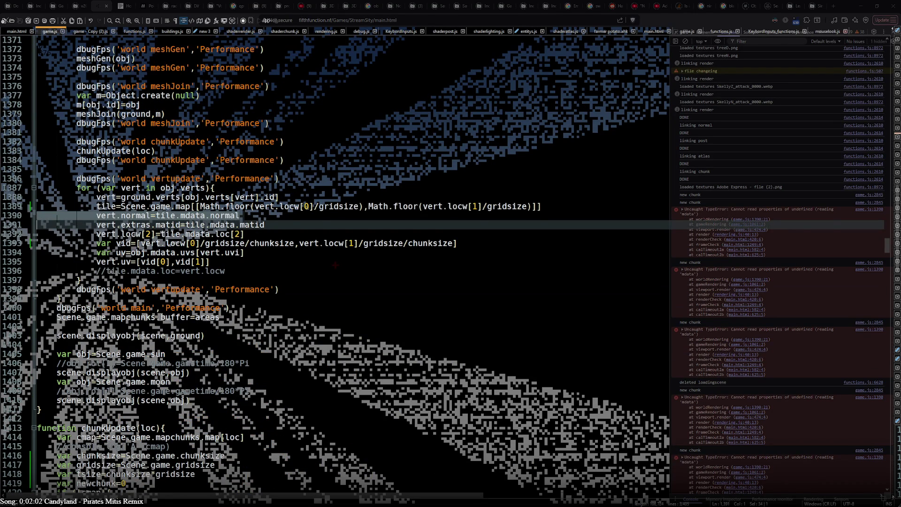
pyautogui.doubleClick(162, 215)
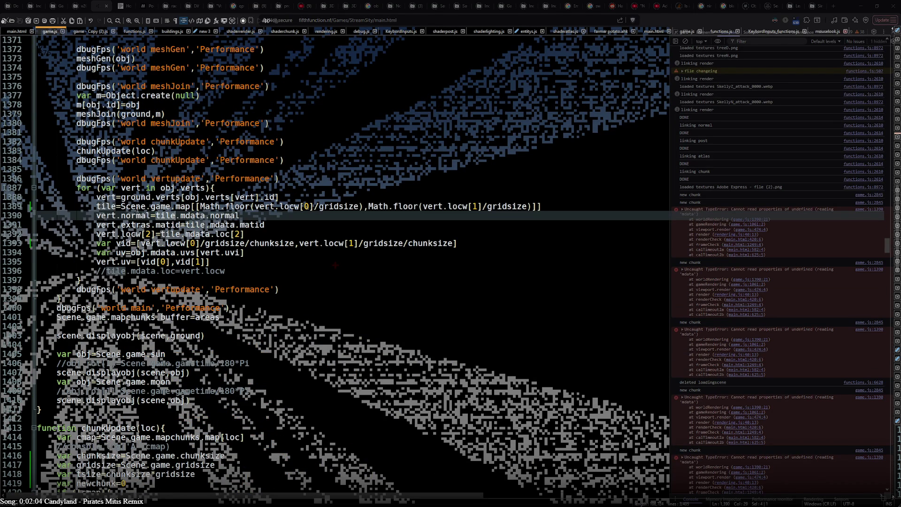
# Step: Select the mapchunks tile-lookup code on lines 1478–1479 for reuse
pyautogui.scroll(9, 335, 265)
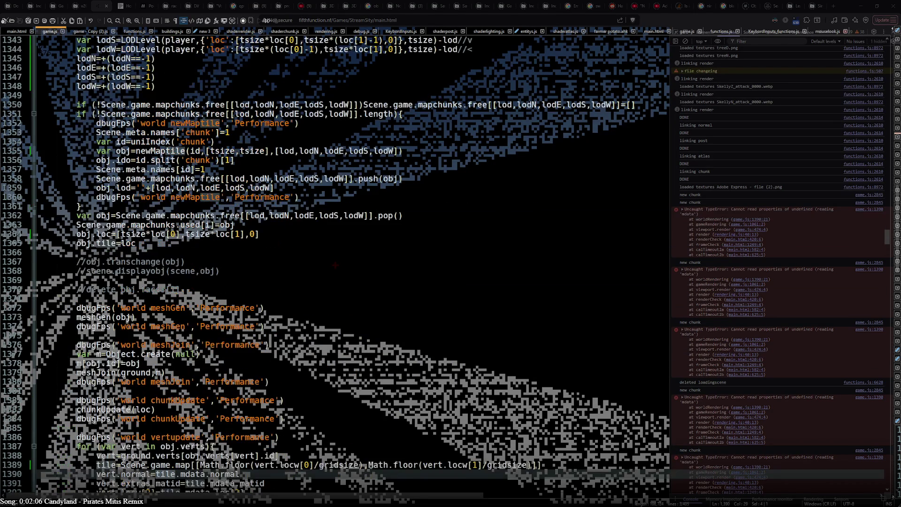
pyautogui.scroll(7, 335, 266)
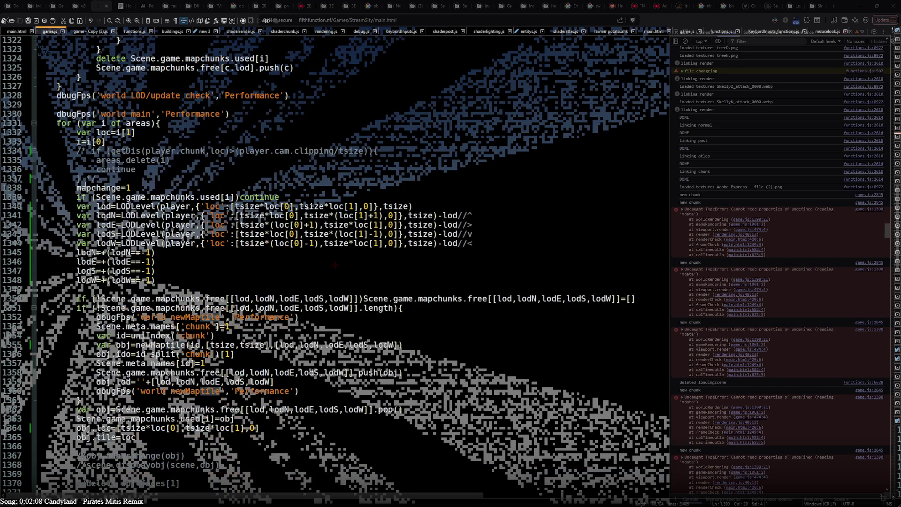
pyautogui.scroll(20, 336, 266)
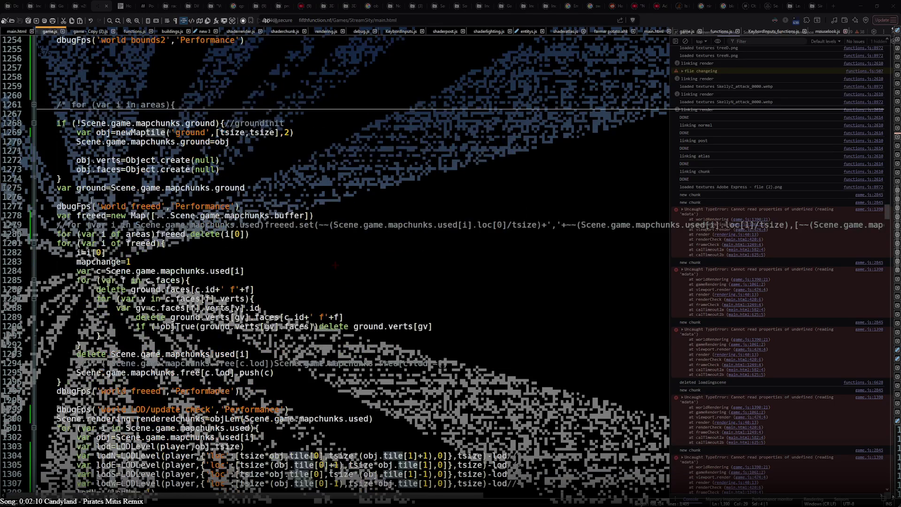
pyautogui.scroll(12, 336, 265)
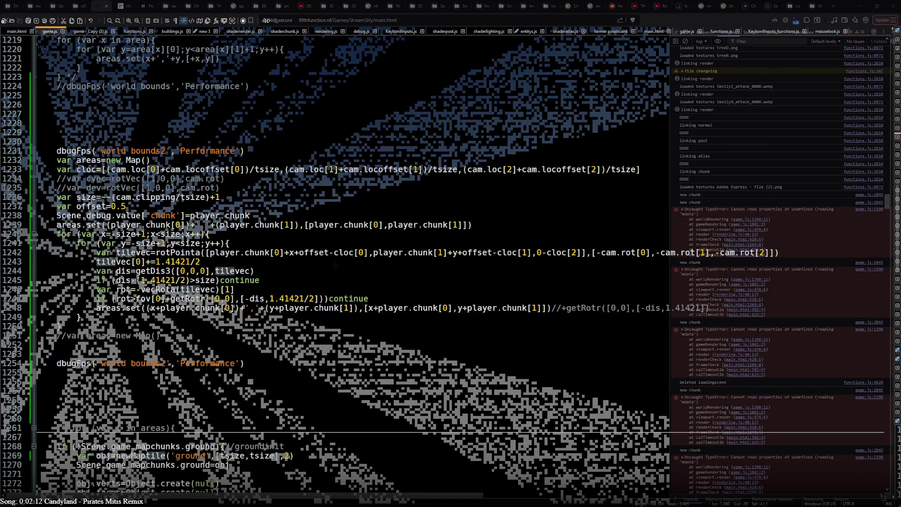
pyautogui.scroll(-20, 336, 265)
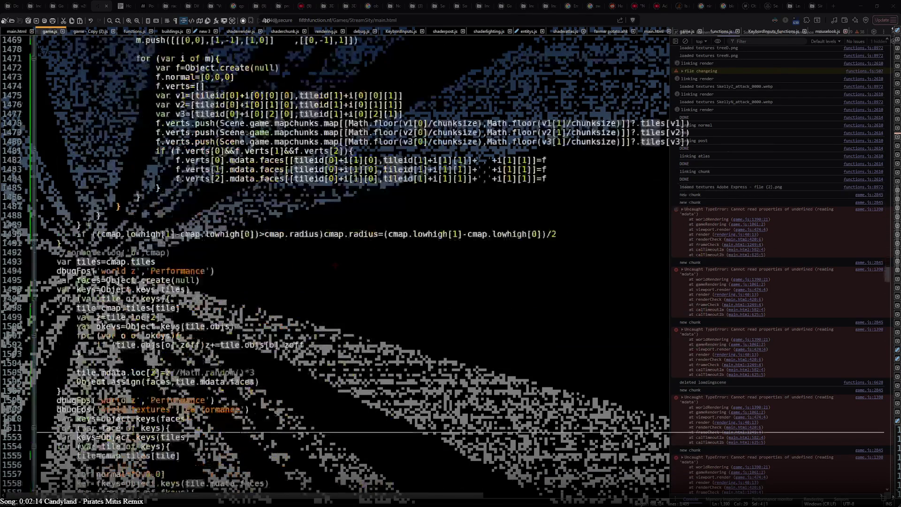
pyautogui.scroll(5, 335, 265)
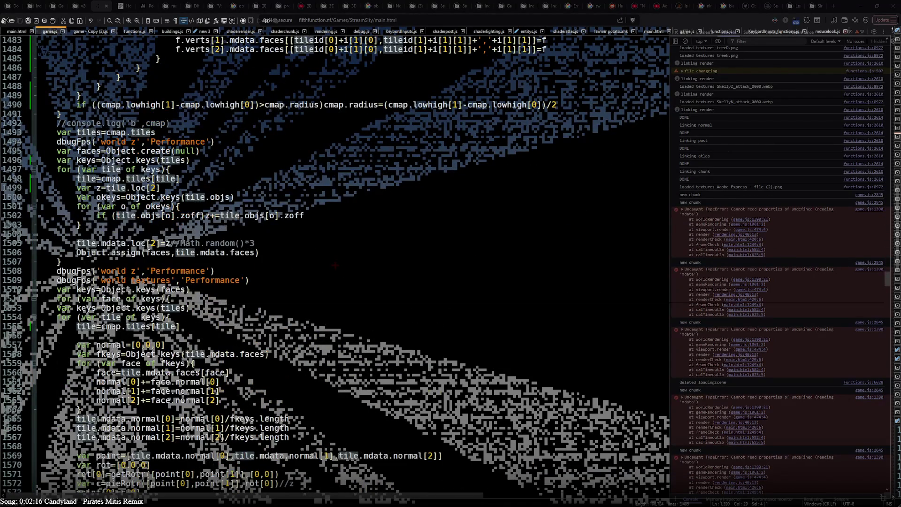
pyautogui.scroll(7, 335, 266)
pyautogui.moveTo(228, 188)
pyautogui.mouseDown()
pyautogui.moveTo(693, 188)
pyautogui.moveTo(684, 188)
pyautogui.mouseUp()
pyautogui.hotkey('ctrl', 'c')
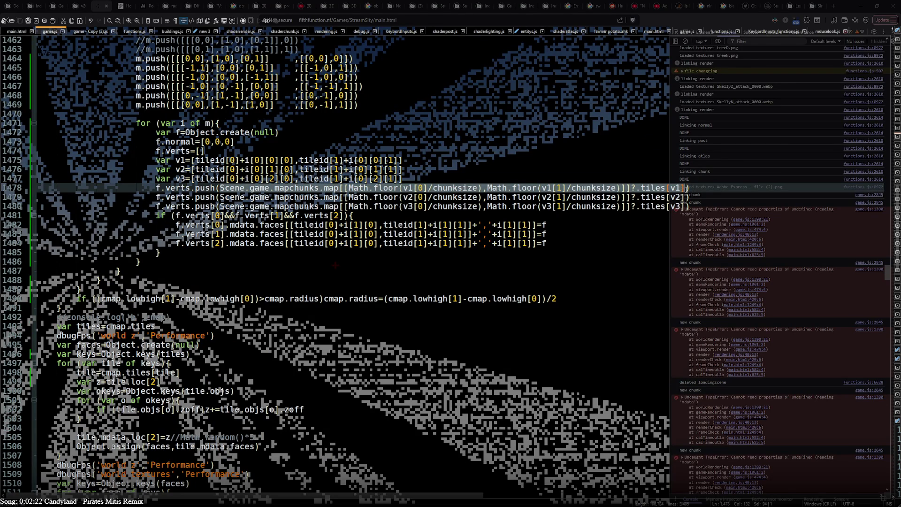
pyautogui.scroll(20, 178, 242)
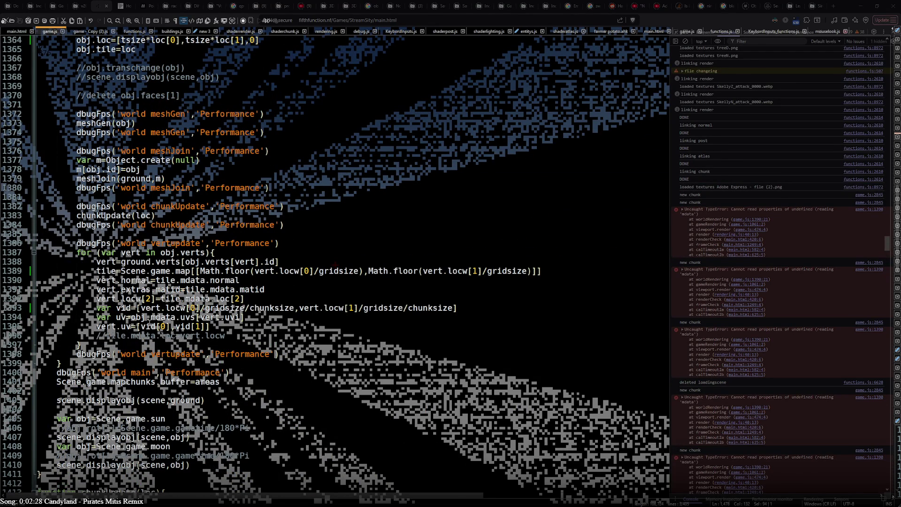
# Step: Paste the mapchunks tile lookup after tile= on line 1389, removing leftover code and keeping vert.normal separate
pyautogui.click(118, 271)
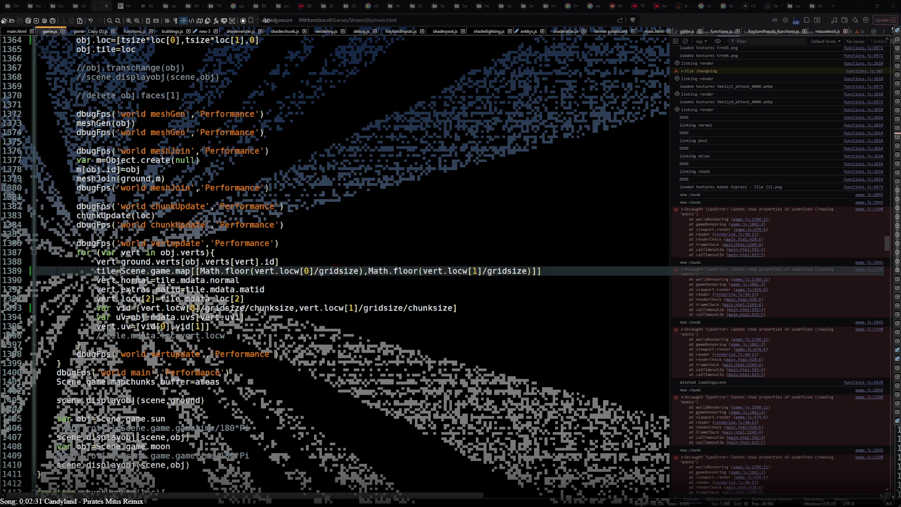
pyautogui.hotkey('ctrl', 'v')
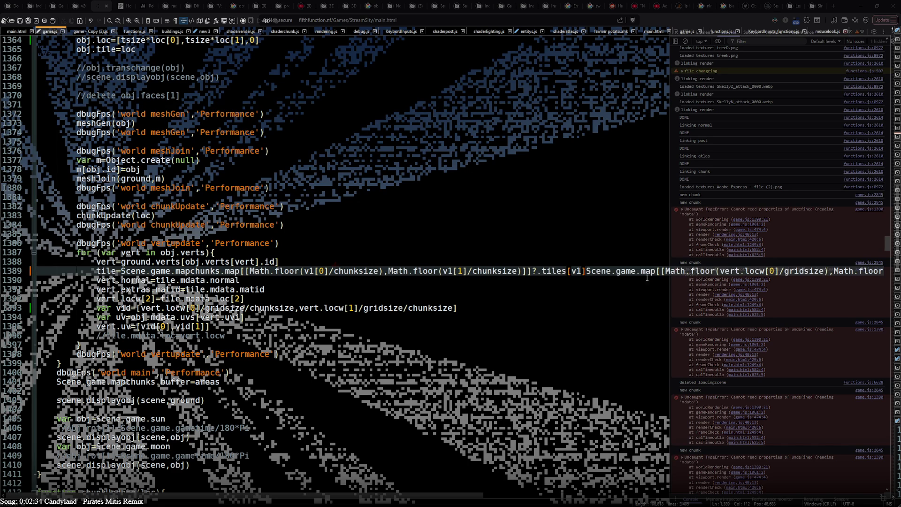
pyautogui.moveTo(721, 271); pyautogui.dragTo(765, 271)
pyautogui.hotkey('ctrl', 'c')
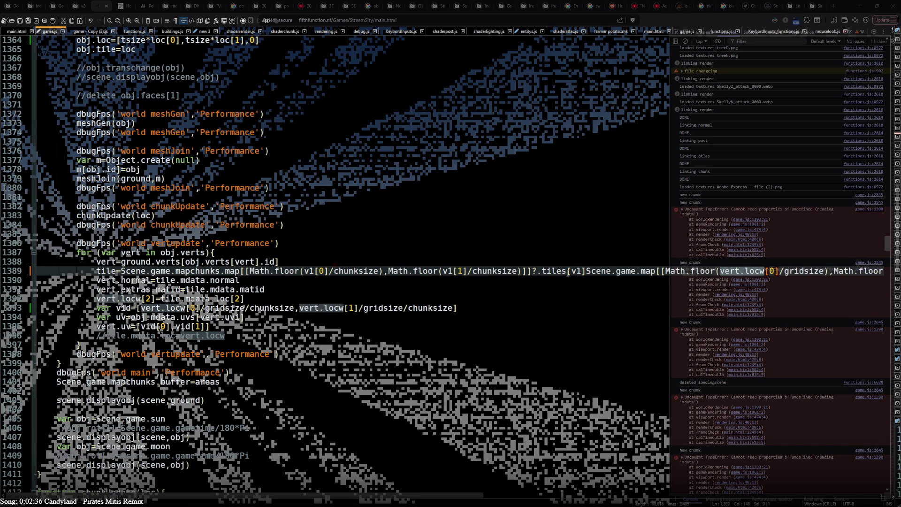
pyautogui.moveTo(585, 272); pyautogui.dragTo(701, 271)
pyautogui.click(75, 281)
pyautogui.press('Delete')
pyautogui.press('Return')
# Step: Replace all three v1 references with vert.locw and save game.js
pyautogui.doubleClick(306, 272)
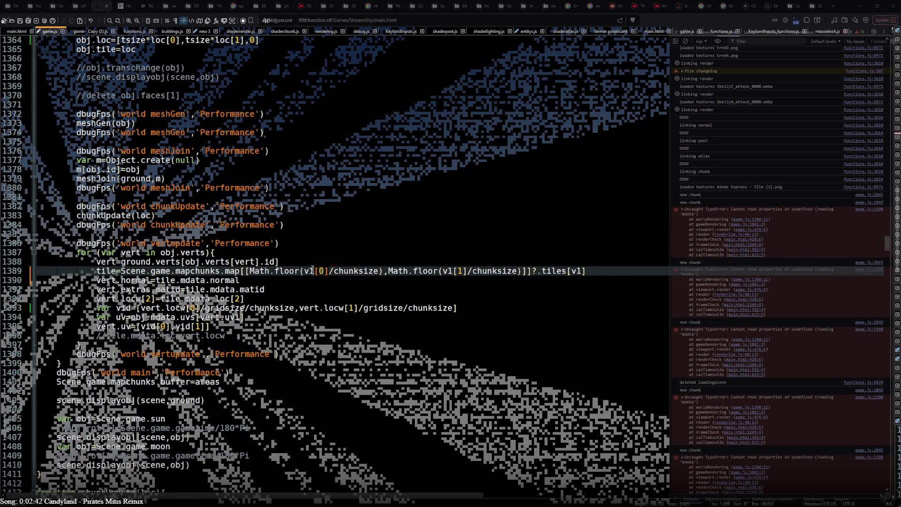
pyautogui.hotkey('ctrl', 'v')
pyautogui.doubleClick(610, 272)
pyautogui.hotkey('ctrl', 'v')
pyautogui.doubleClick(485, 272)
pyautogui.hotkey('ctrl', 'v')
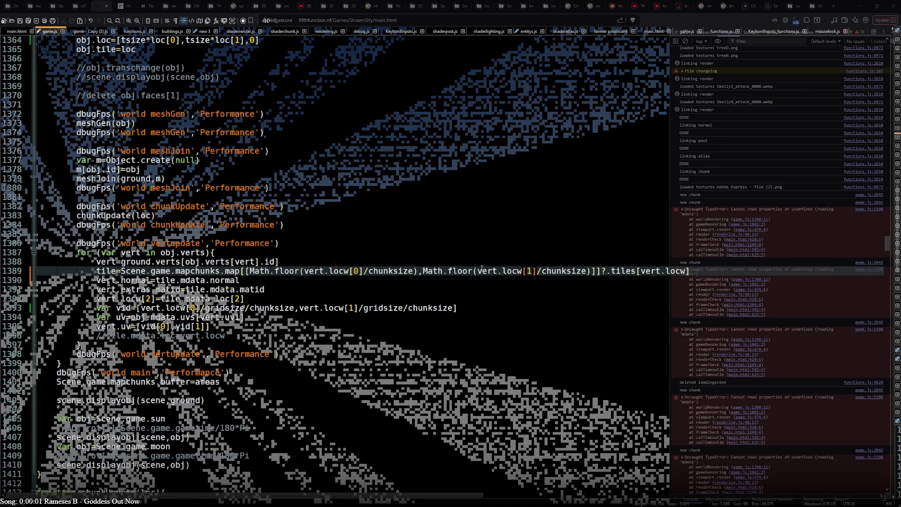
pyautogui.hotkey('ctrl', 's')
pyautogui.hotkey('alt', 'Tab')
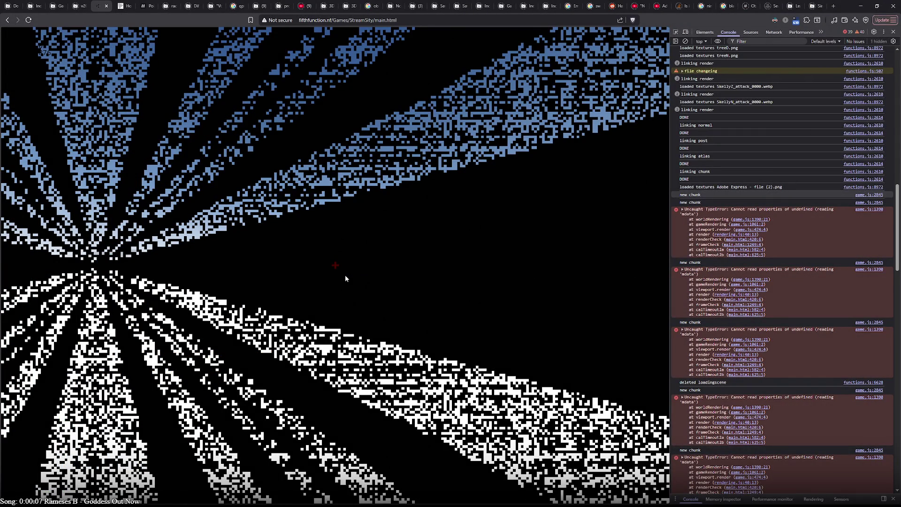
# Step: Reload the game and review the console's undefined errors at game.js line 1390
pyautogui.press('F5')
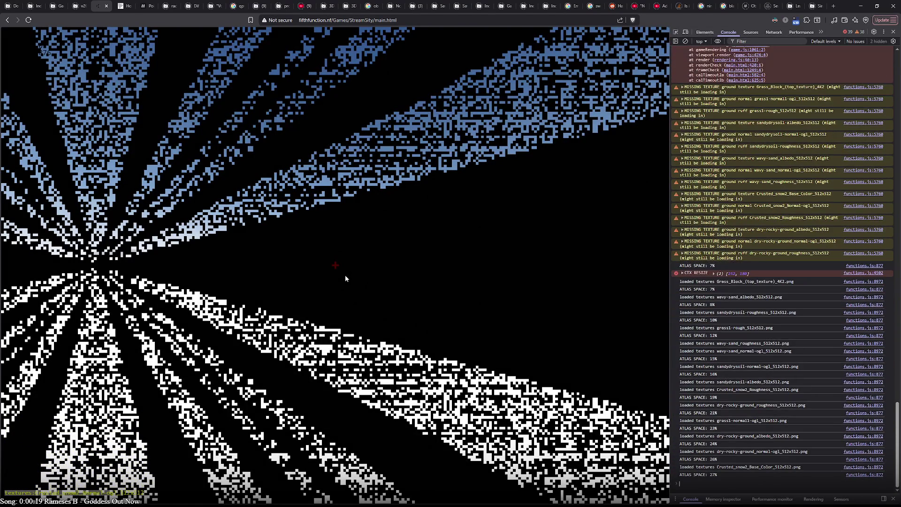
pyautogui.scroll(10, 686, 294)
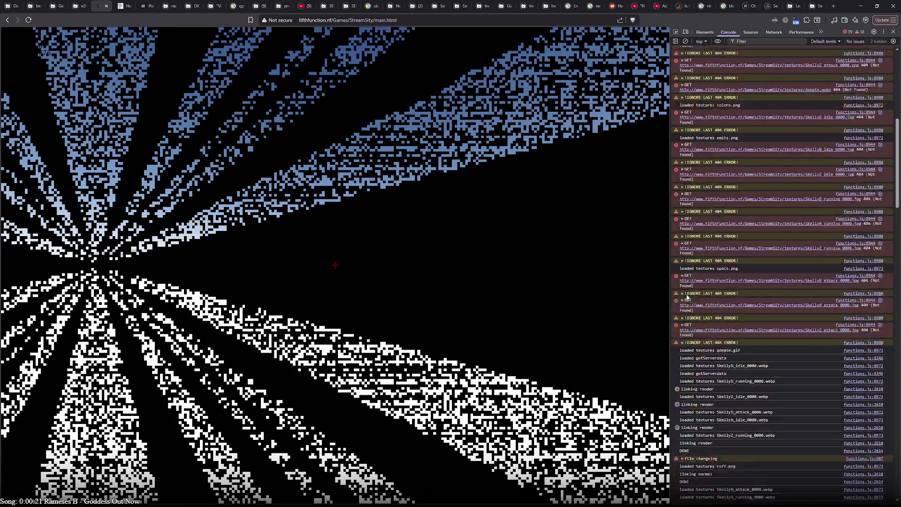
pyautogui.scroll(-10, 687, 297)
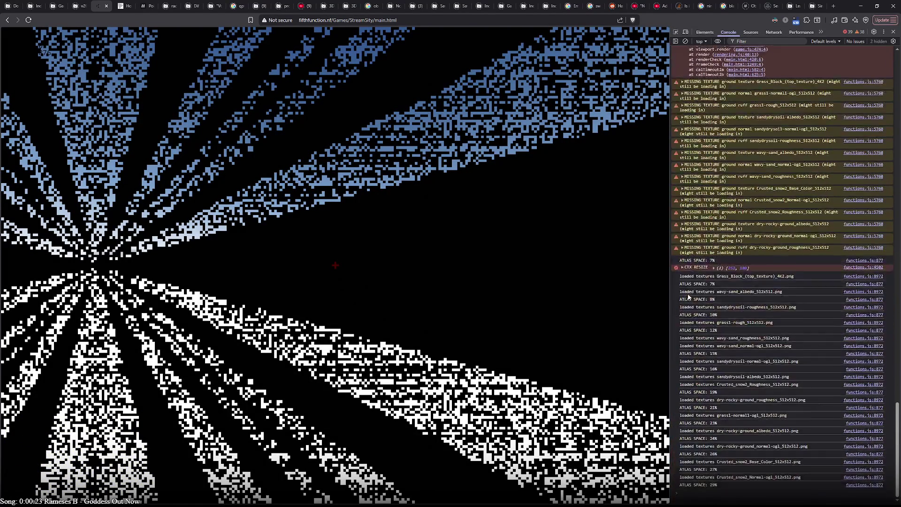
pyautogui.scroll(10, 688, 297)
pyautogui.scroll(-10, 690, 298)
pyautogui.scroll(15, 749, 458)
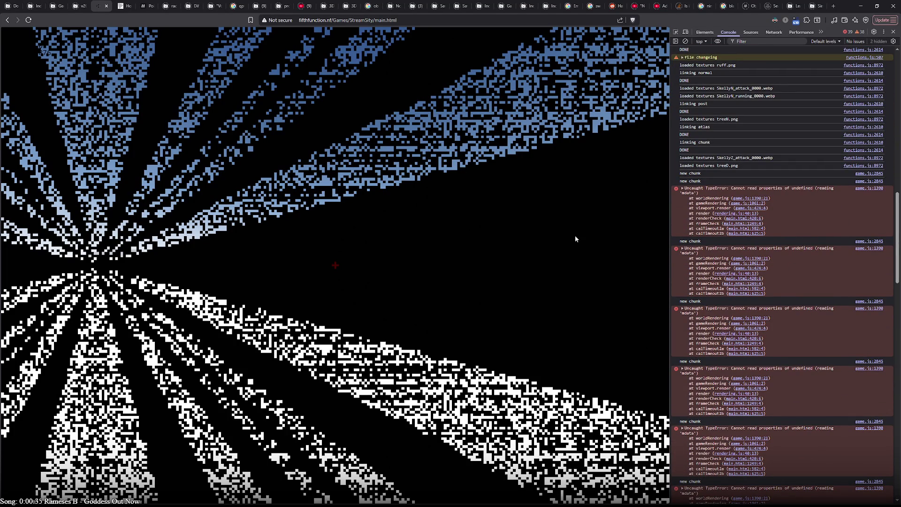
pyautogui.hotkey('alt', 'Tab')
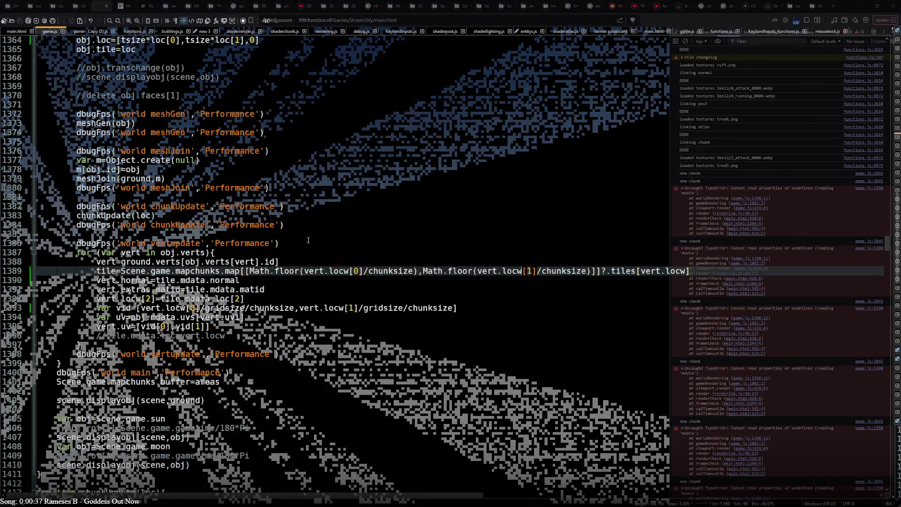
pyautogui.click(171, 280)
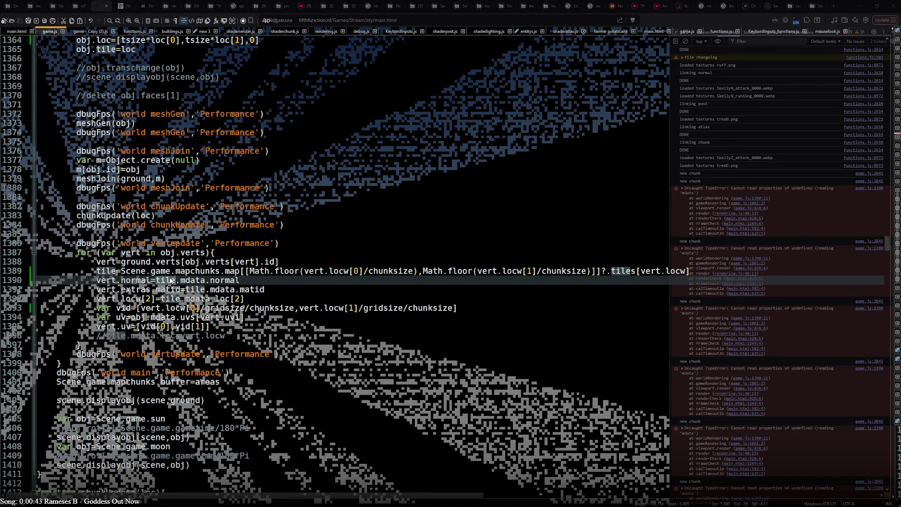
pyautogui.click(417, 271)
pyautogui.scroll(14, 246, 298)
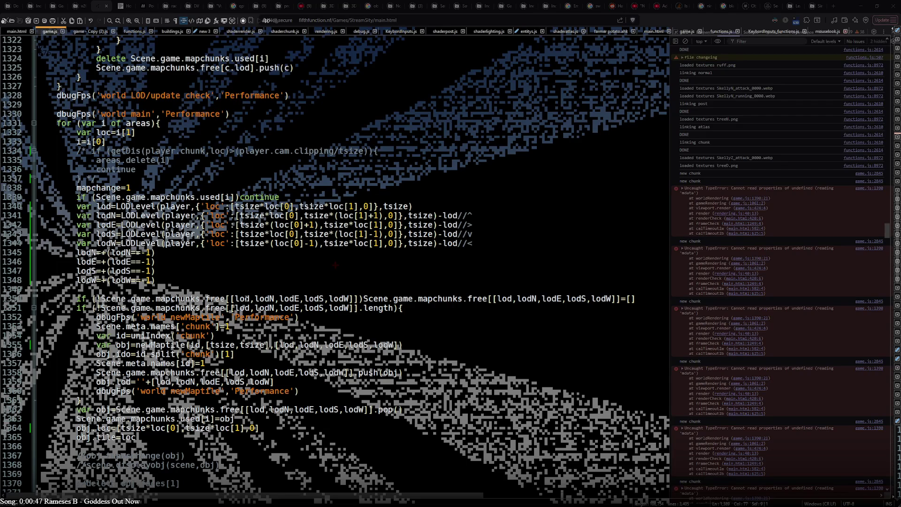
pyautogui.scroll(20, 246, 299)
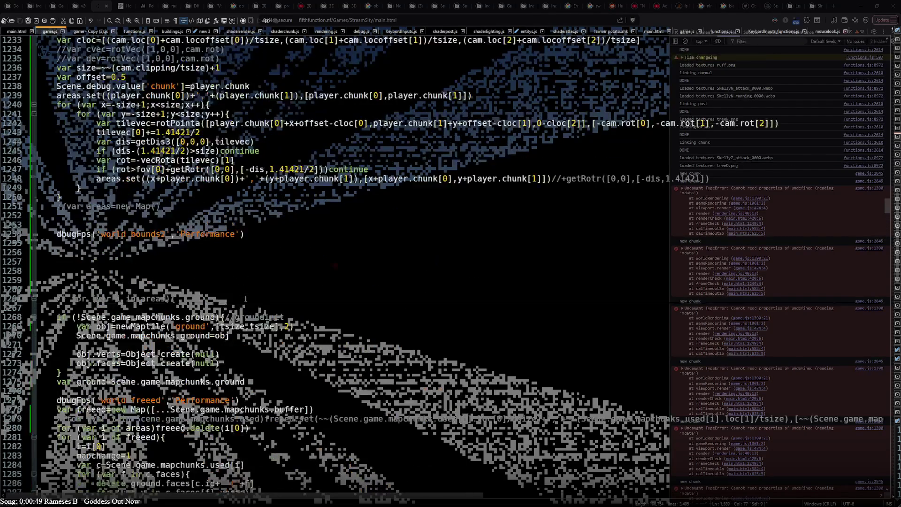
pyautogui.scroll(19, 247, 299)
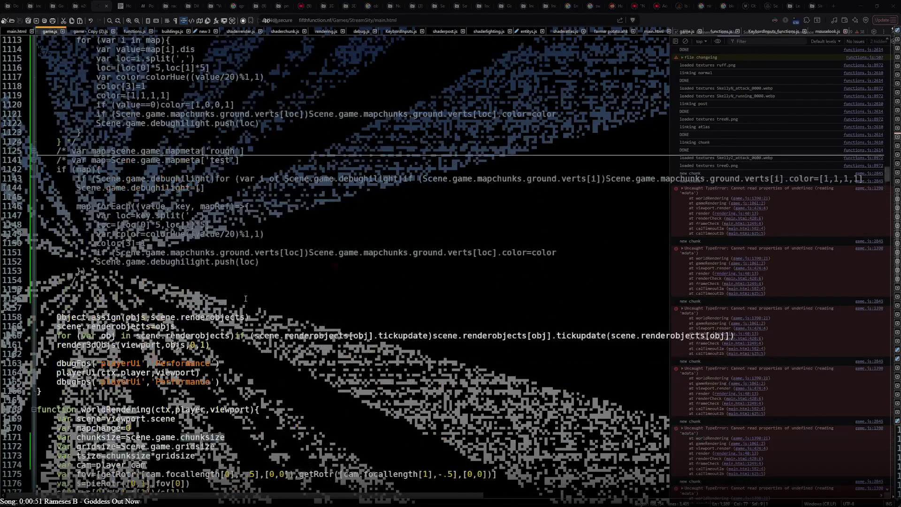
pyautogui.scroll(-20, 246, 299)
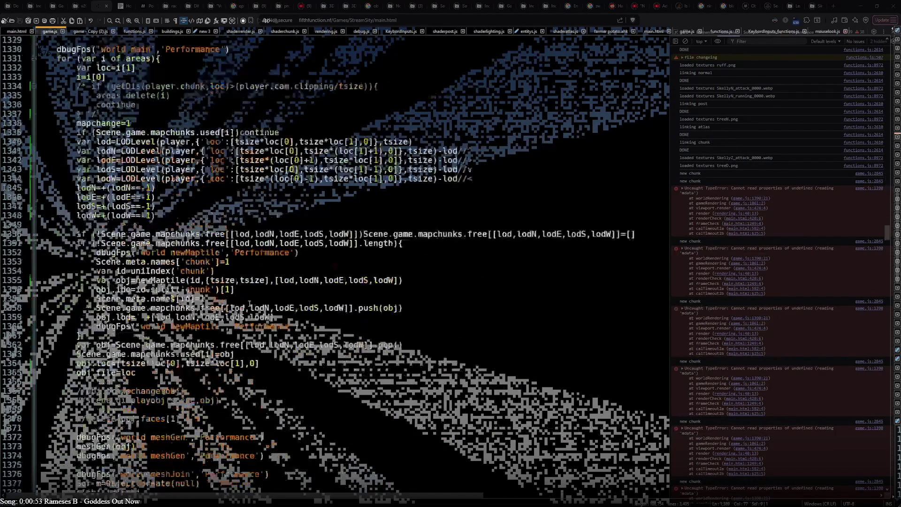
pyautogui.scroll(-12, 249, 304)
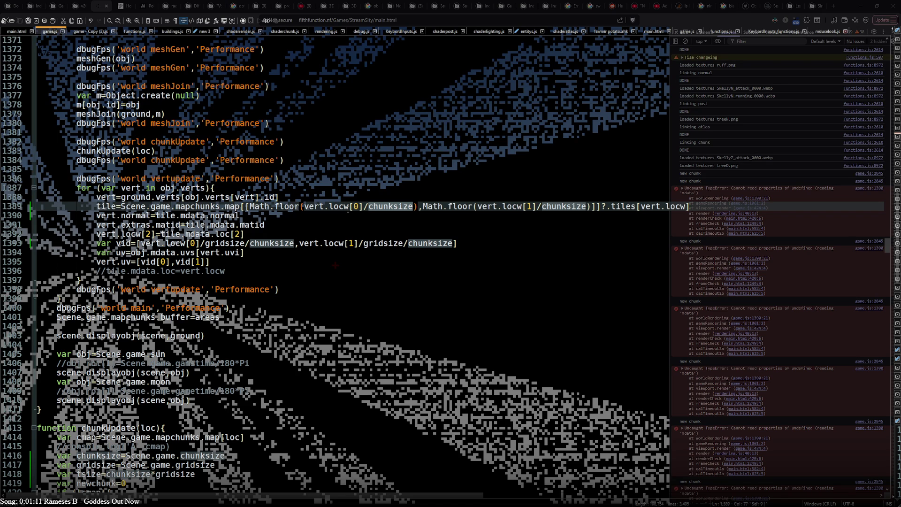
# Step: Undo back to the gridsize-floored coordinate version and restore the mapchunks lookup line
pyautogui.write('v1')
pyautogui.press('Delete')
pyautogui.hotkey('ctrl', 'z')
pyautogui.hotkey('ctrl', 'z')
pyautogui.scroll(-20, 340, 218)
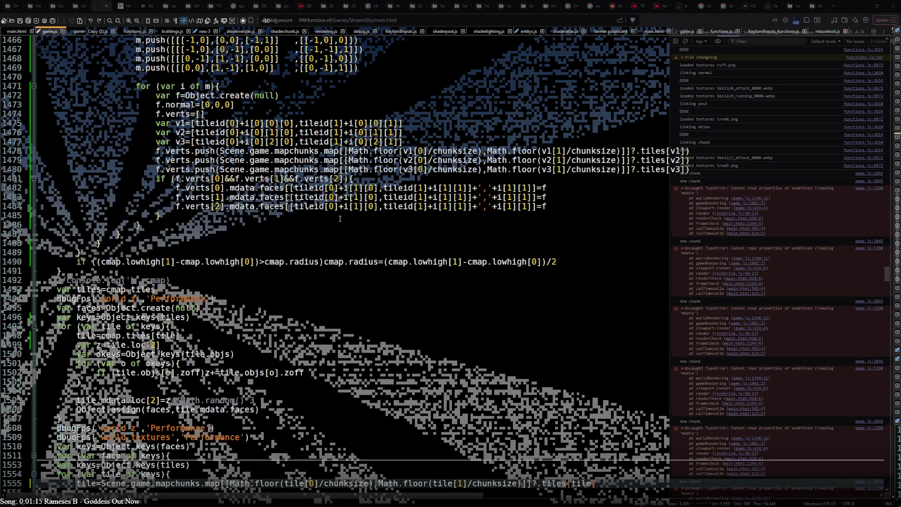
pyautogui.write('Scene.game.mapchunks.map[[Math.floor(v1[0]/chunksize),Math.floor(v1[1]/chunksize)]]?.tiles[v1]')
pyautogui.hotkey('ctrl', 'z')
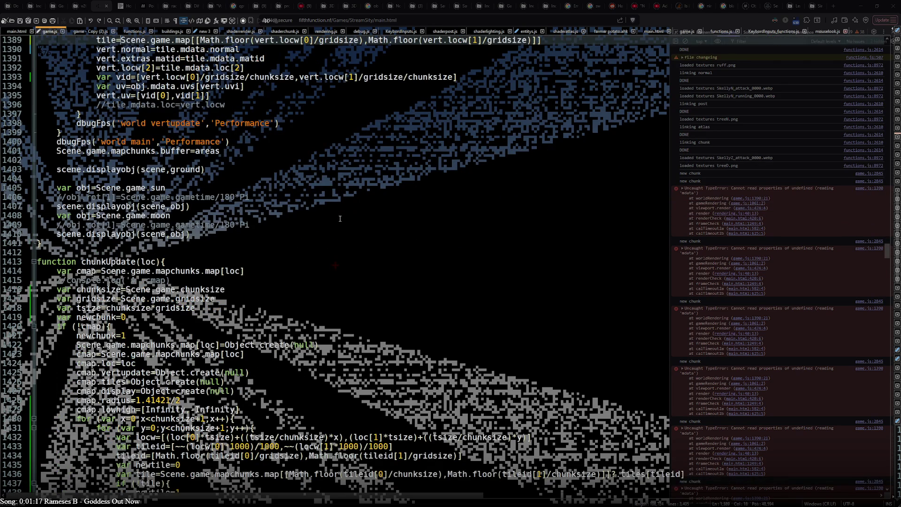
pyautogui.scroll(7, 340, 218)
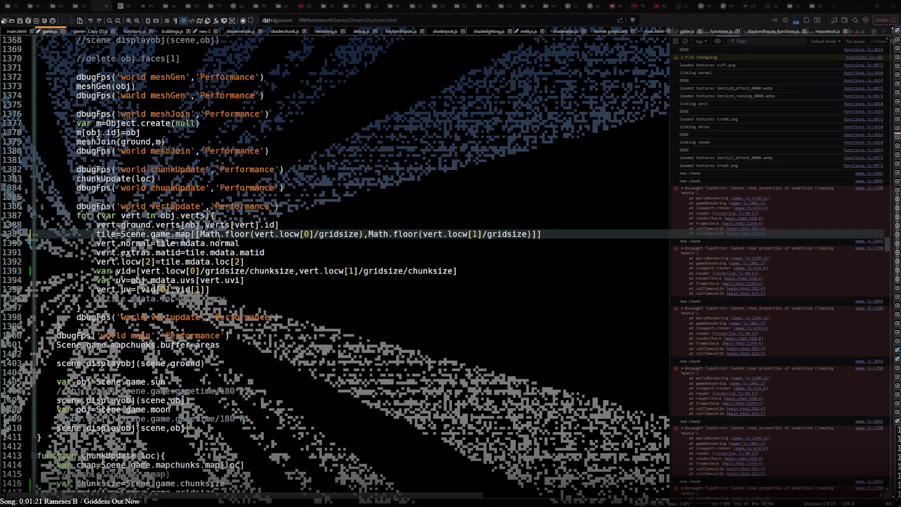
pyautogui.moveTo(196, 233); pyautogui.dragTo(536, 235)
pyautogui.hotkey('ctrl', 'c')
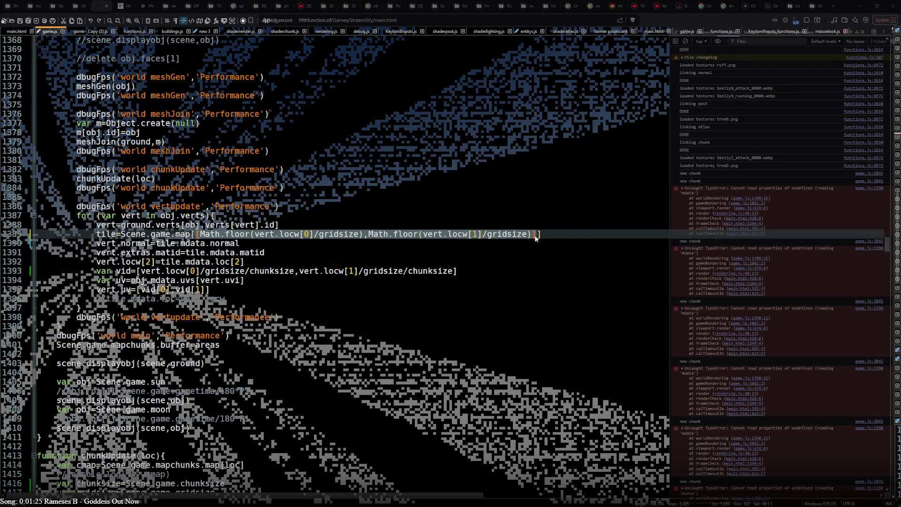
pyautogui.hotkey('ctrl', 'z')
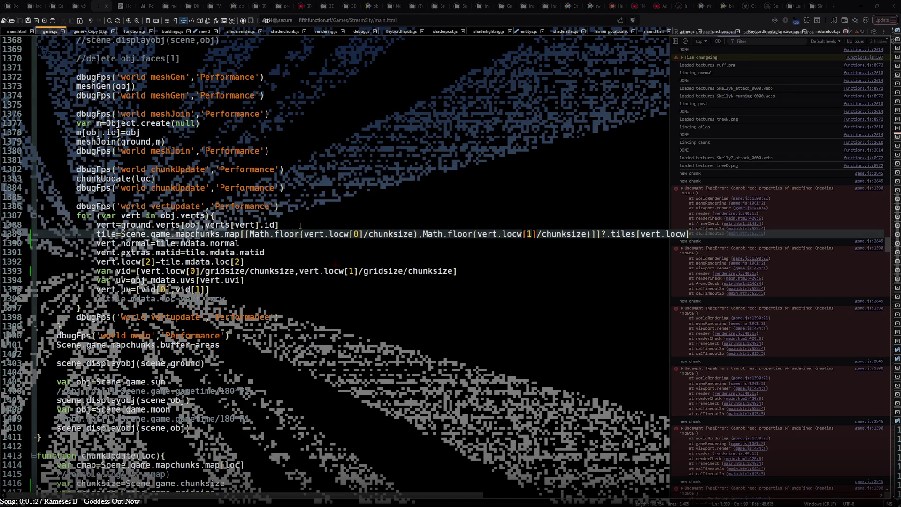
# Step: Add a new line after 1388 assigning tile= the gridsize-floored coordinate pair
pyautogui.click(287, 227)
pyautogui.press('Return')
pyautogui.hotkey('ctrl', 'v')
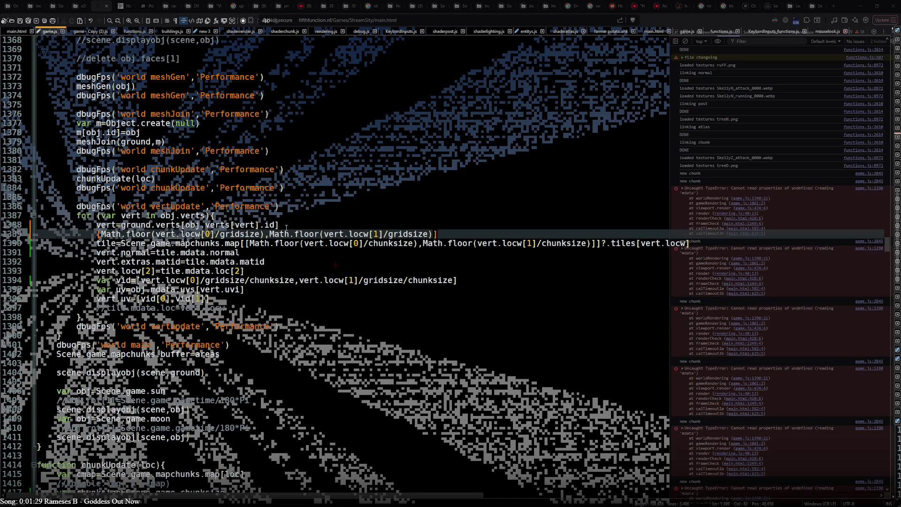
pyautogui.click(96, 234)
pyautogui.write('tile=')
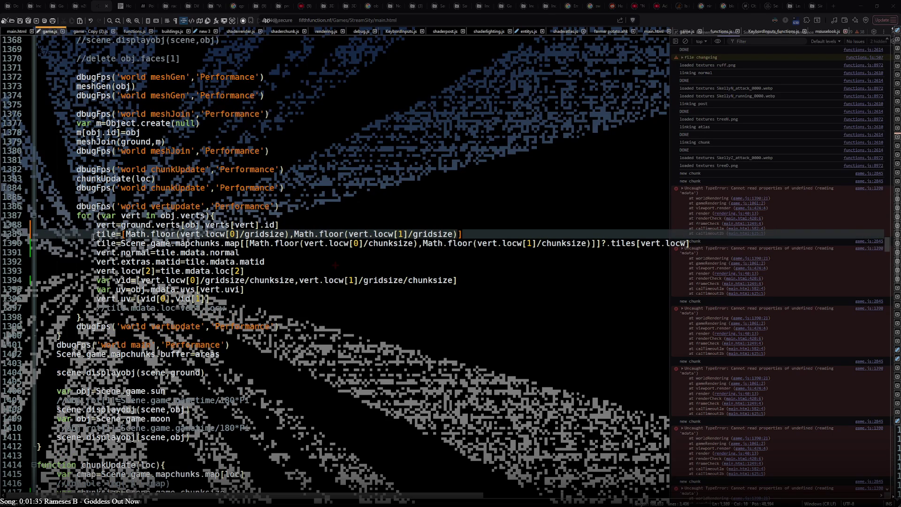
pyautogui.press('Left')
# Step: Replace vert.locw and vert with tile in the chunk lookup and tiles index, then save
pyautogui.moveTo(304, 244); pyautogui.dragTo(347, 243)
pyautogui.write('tile')
pyautogui.click(473, 243)
pyautogui.moveTo(452, 243); pyautogui.dragTo(500, 243)
pyautogui.write('tile')
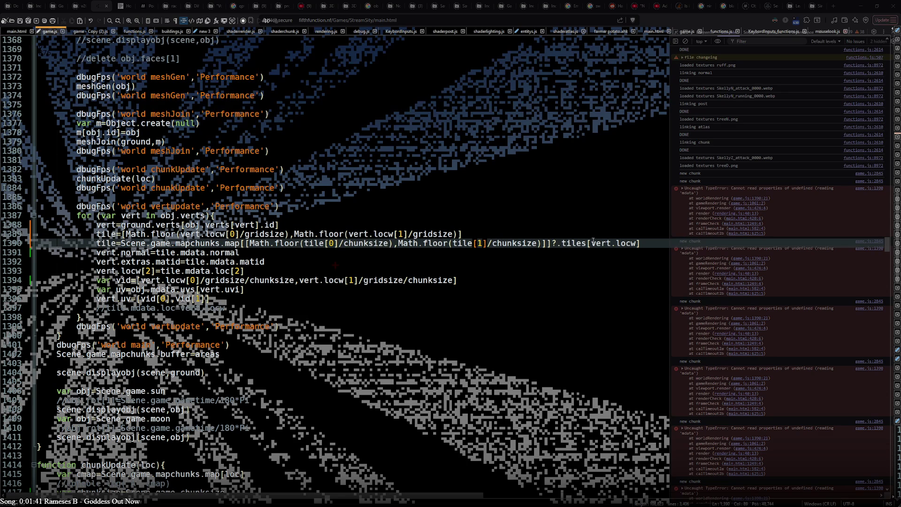
pyautogui.click(611, 244)
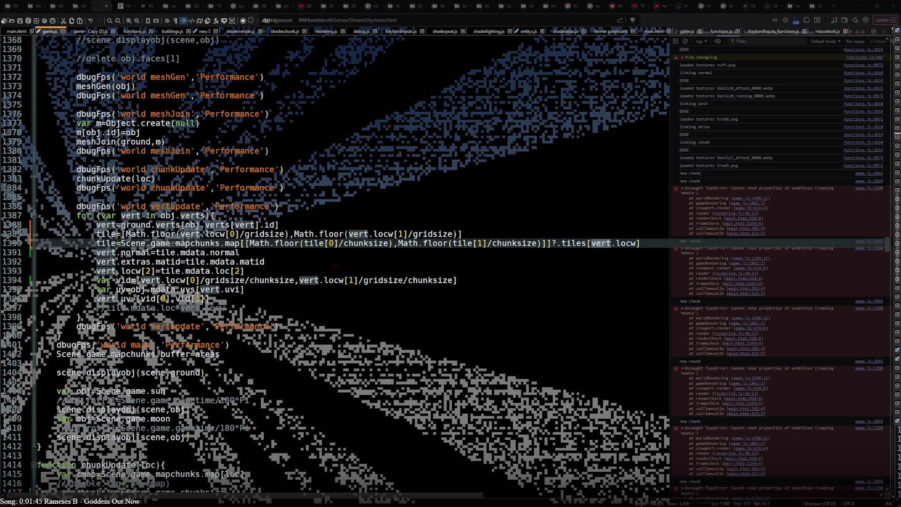
pyautogui.doubleClick(444, 235)
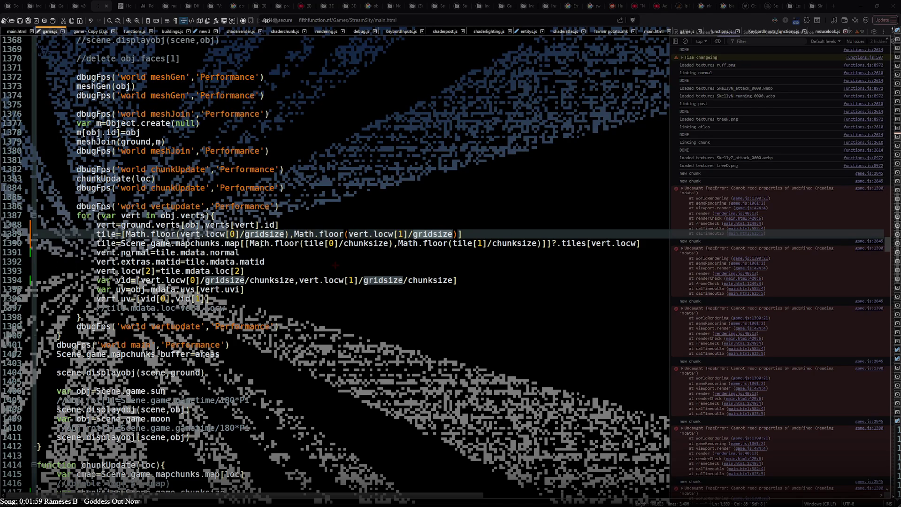
pyautogui.click(467, 244)
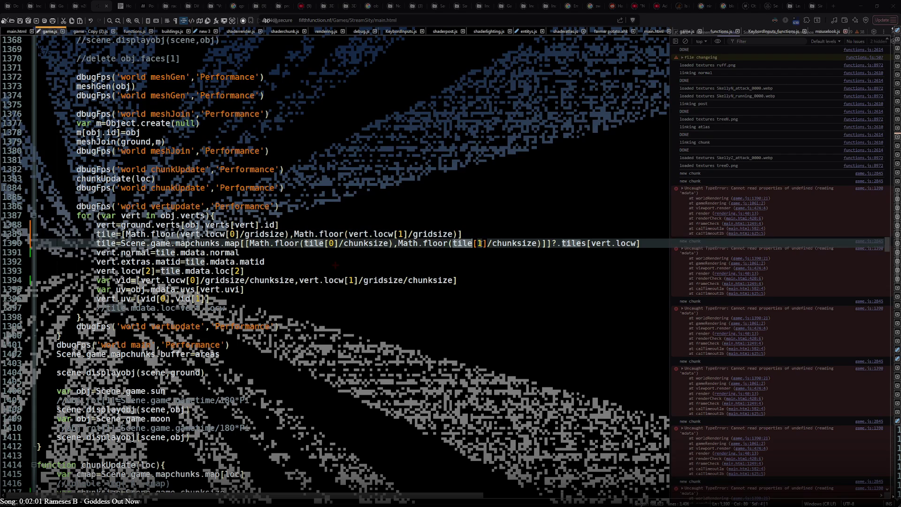
pyautogui.doubleClick(604, 242)
pyautogui.write('tile')
pyautogui.hotkey('ctrl', 's')
pyautogui.hotkey('alt', 'Tab')
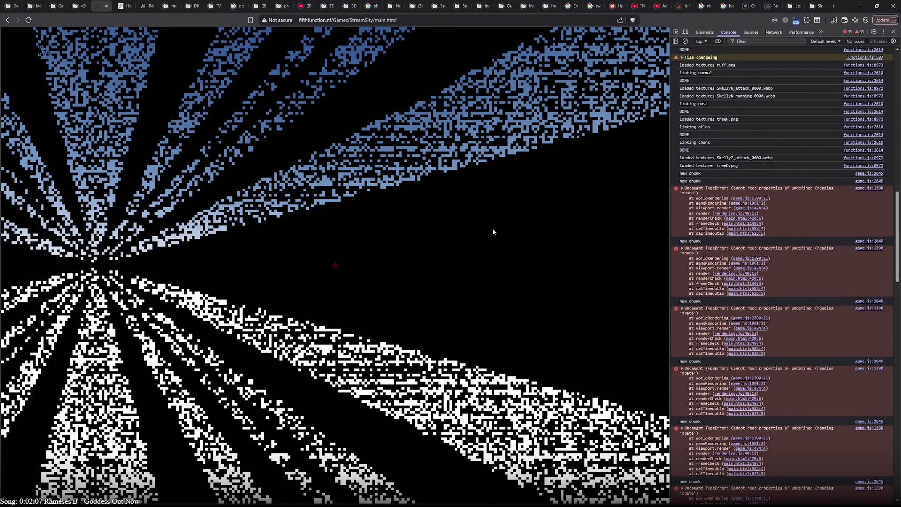
# Step: Reload the game and check the console's undefined 'mdata' error, now at line 1391
pyautogui.press('F5')
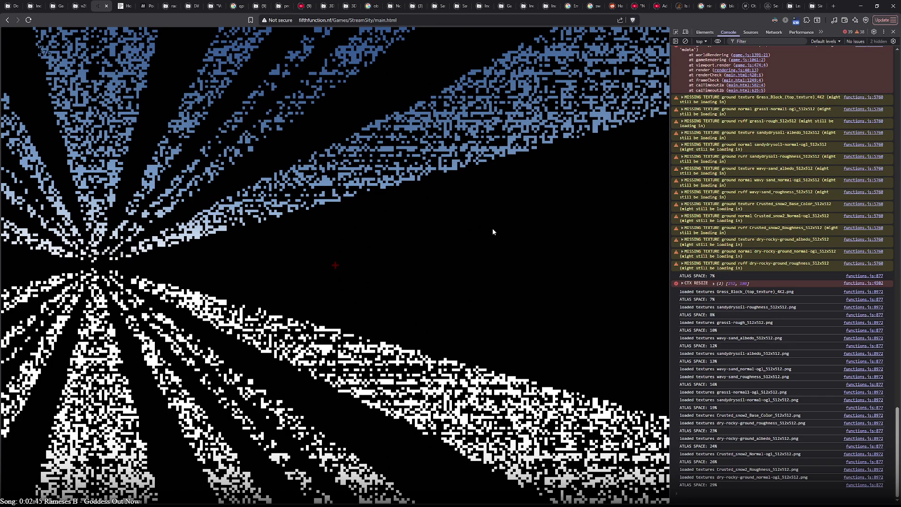
pyautogui.scroll(15, 835, 282)
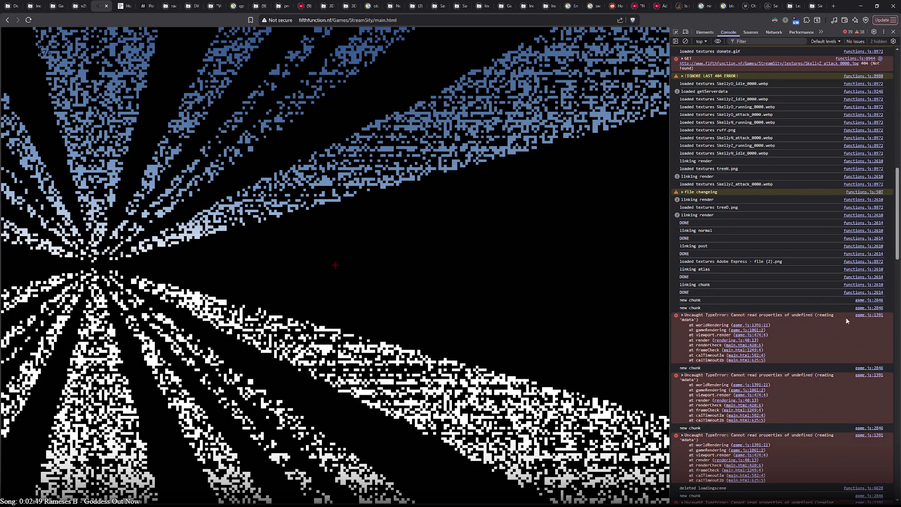
pyautogui.hotkey('alt', 'Tab')
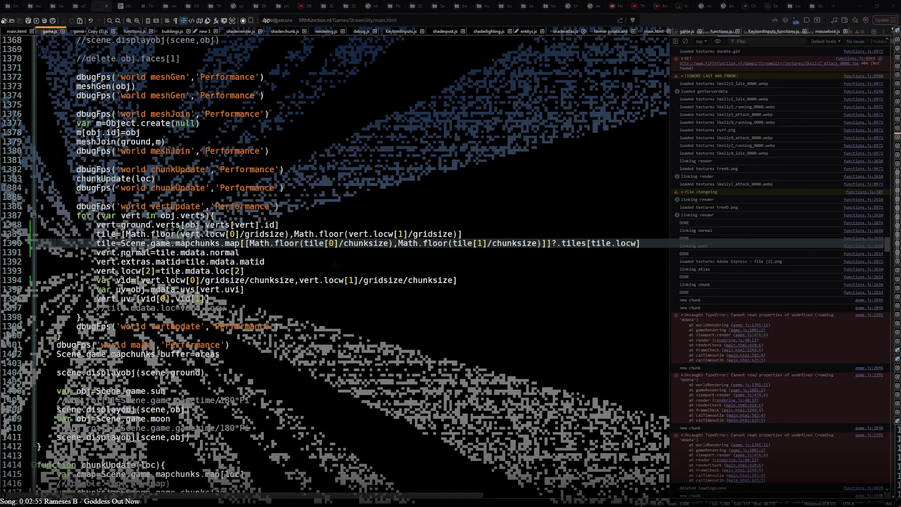
# Step: Select Scene.game.mapchunks on line 1390 and scroll through the surrounding code
pyautogui.doubleClick(140, 243)
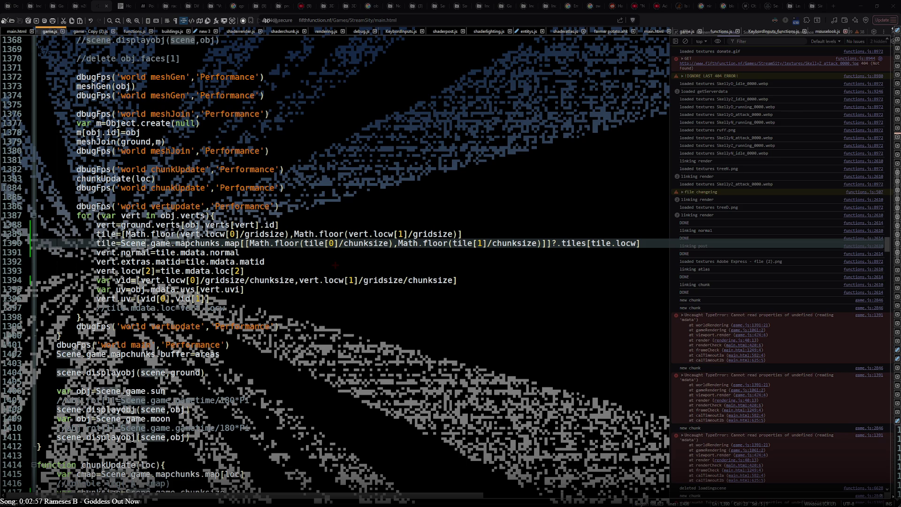
pyautogui.hotkey('ctrl', 'shift', 'Right')
pyautogui.hotkey('ctrl', 'shift', 'Right')
pyautogui.hotkey('ctrl', 'shift', 'Right')
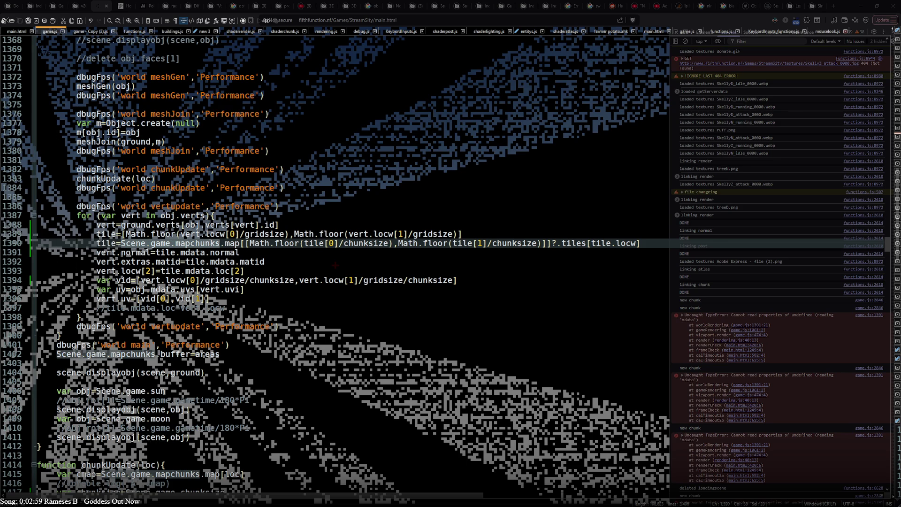
pyautogui.scroll(12, 335, 265)
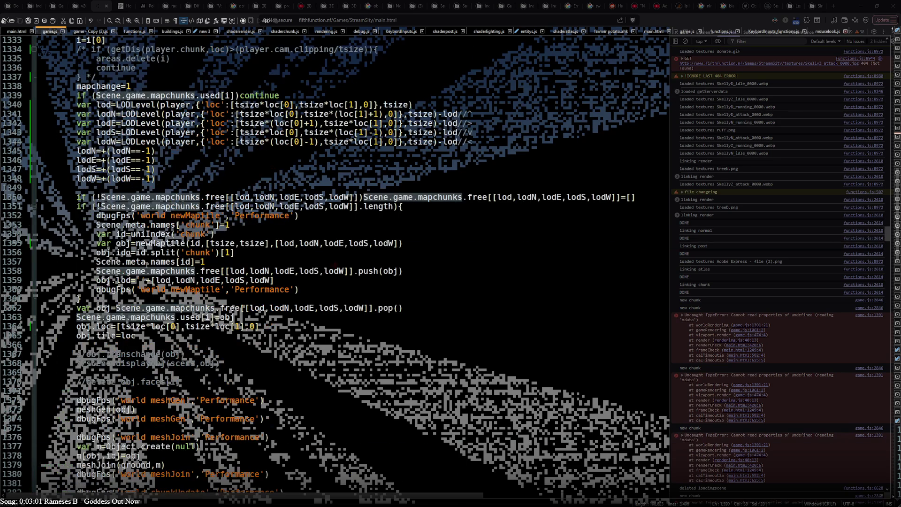
pyautogui.scroll(14, 147, 264)
pyautogui.scroll(16, 147, 265)
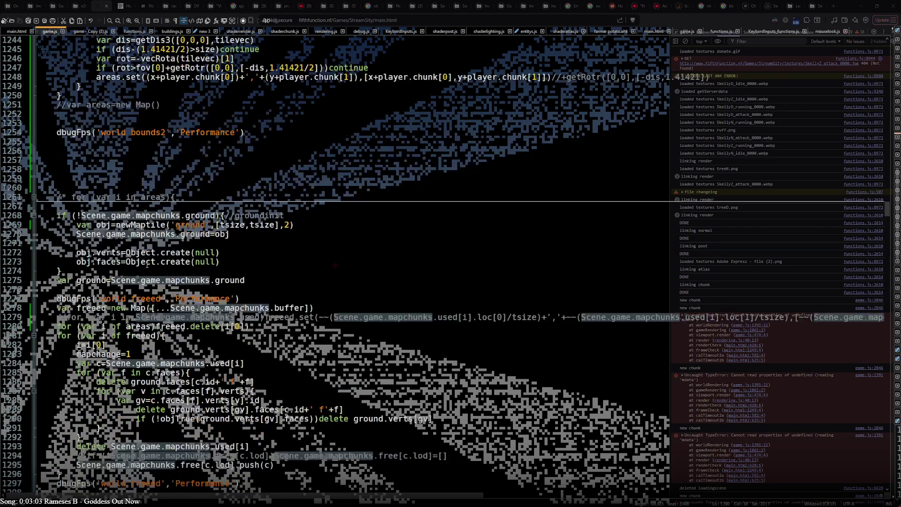
pyautogui.scroll(-20, 147, 265)
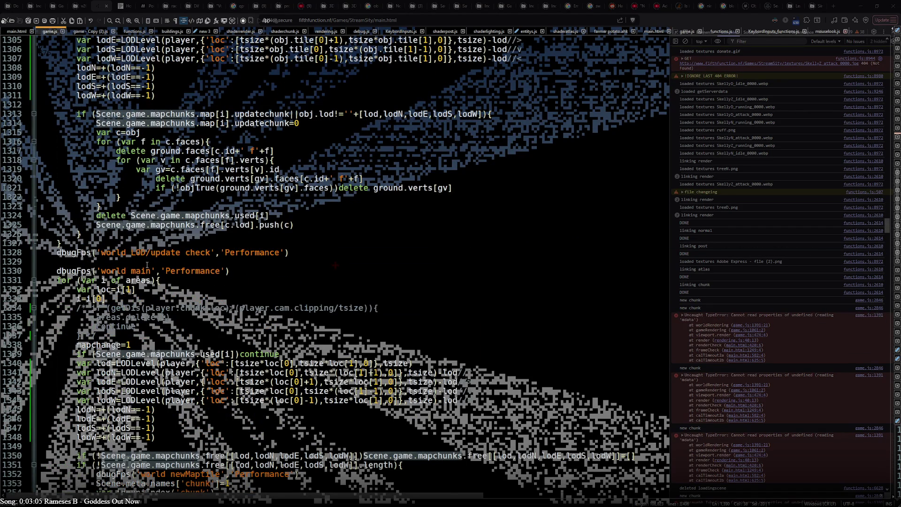
pyautogui.scroll(-12, 147, 264)
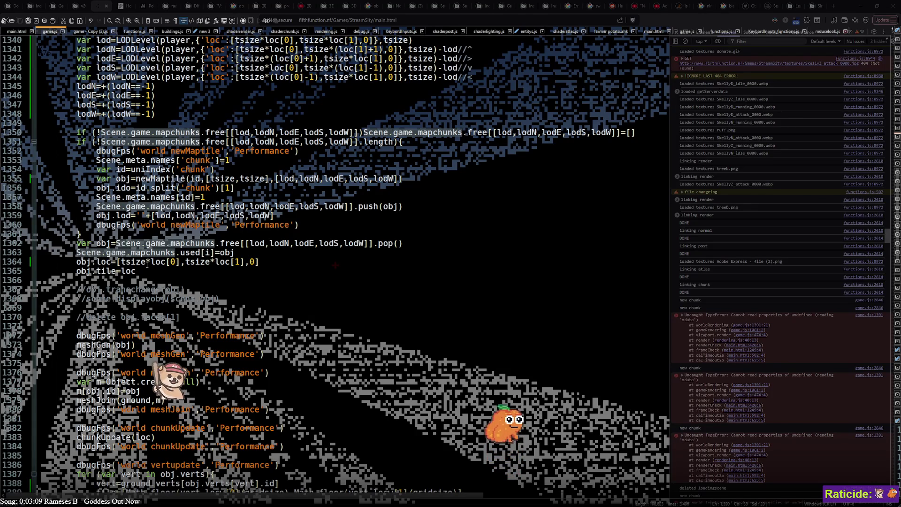
pyautogui.scroll(-5, 147, 264)
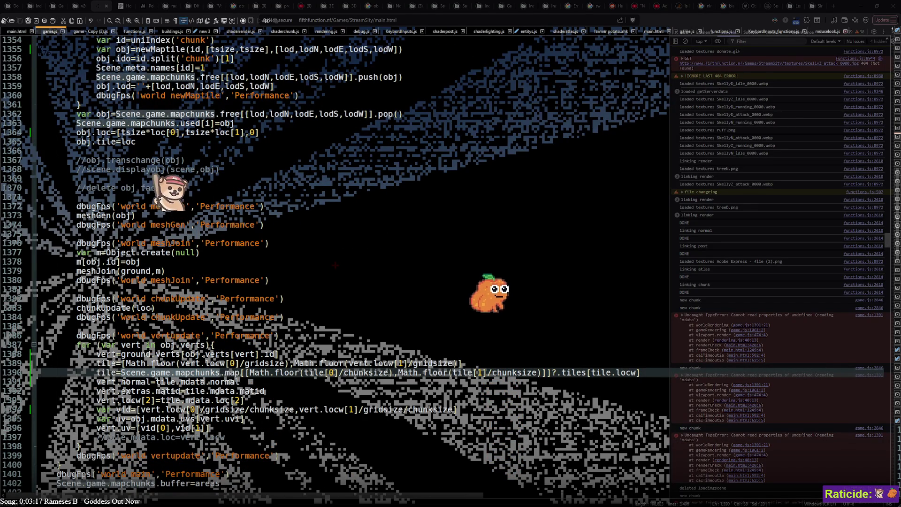
pyautogui.click(320, 375)
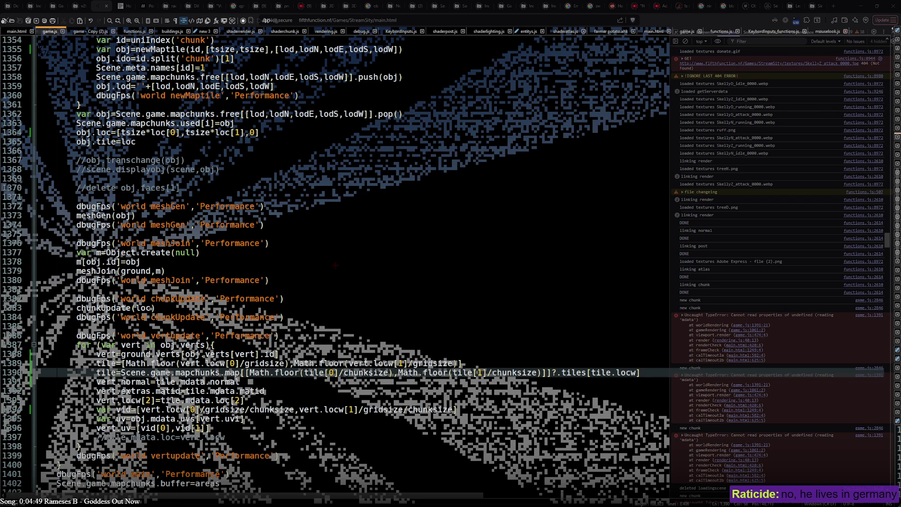
pyautogui.hotkey('alt', 'Tab')
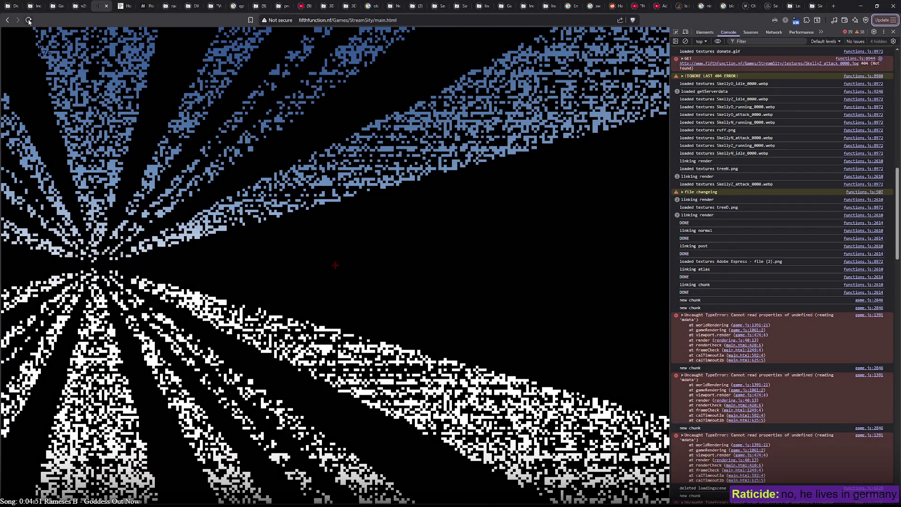
# Step: Reload the game page, then search 'usd to german' from the address bar
pyautogui.click(29, 21)
pyautogui.click(328, 21)
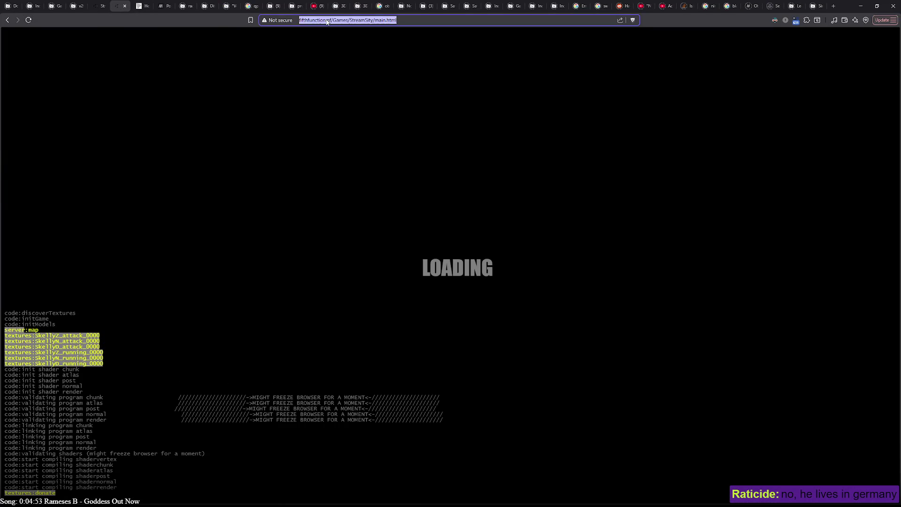
pyautogui.write('german')
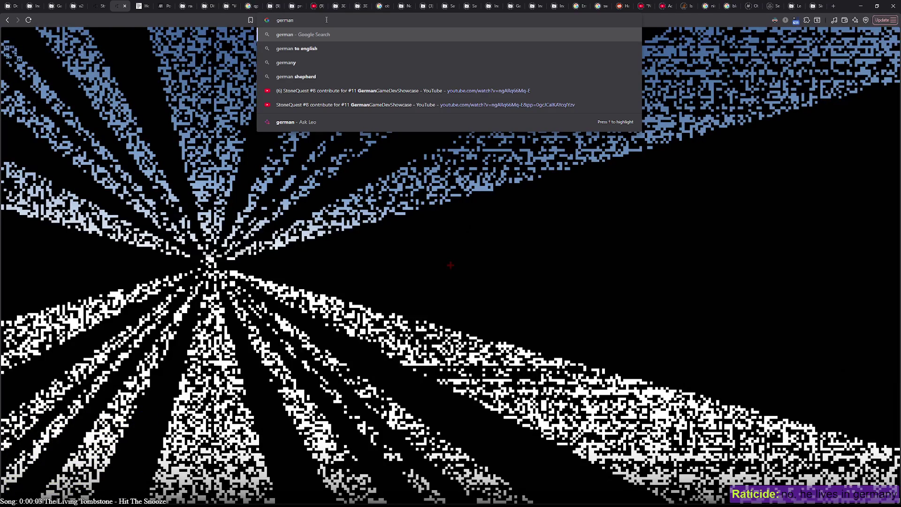
pyautogui.write('usd to')
pyautogui.press('Return')
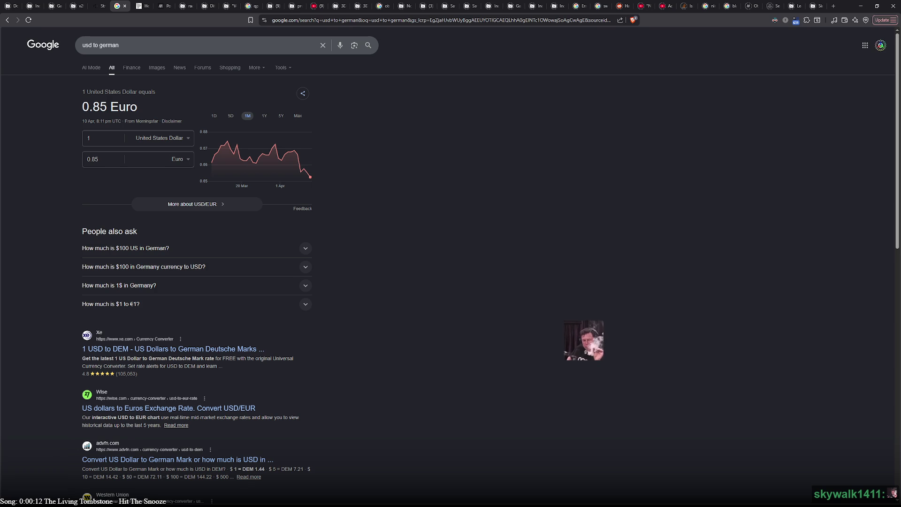
# Step: Enter 780 as the US dollar amount, giving 665.03 euros
pyautogui.moveTo(298, 155)
pyautogui.click(119, 141)
pyautogui.write('780')
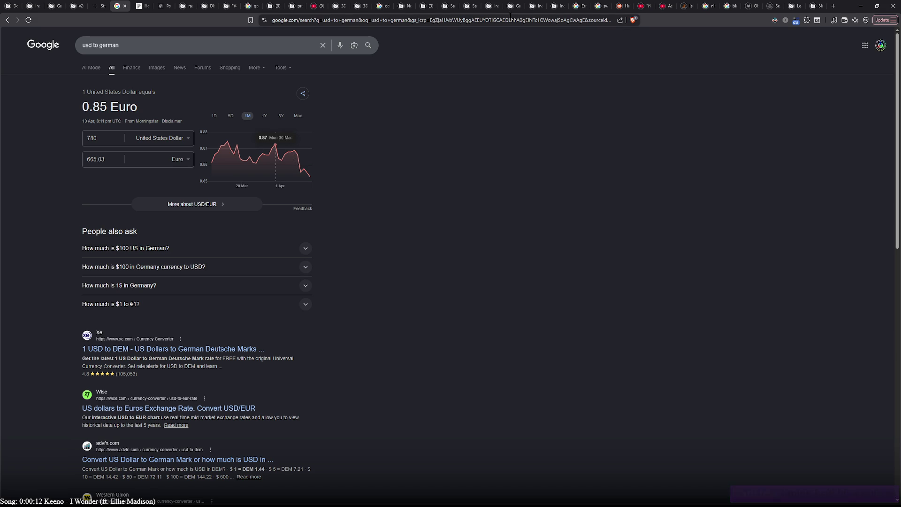
# Step: Reopen the currency search and switch the target to Australian Dollar, showing 1,102.07
pyautogui.click(125, 7)
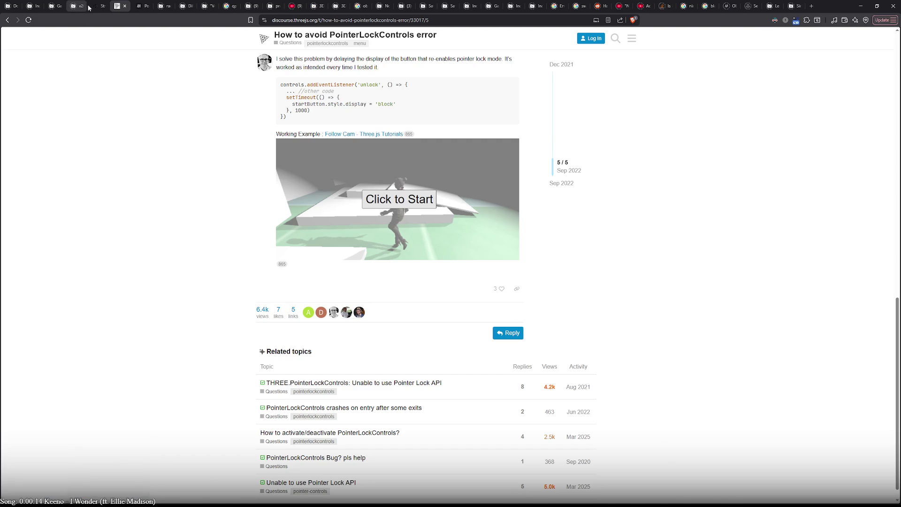
pyautogui.click(94, 8)
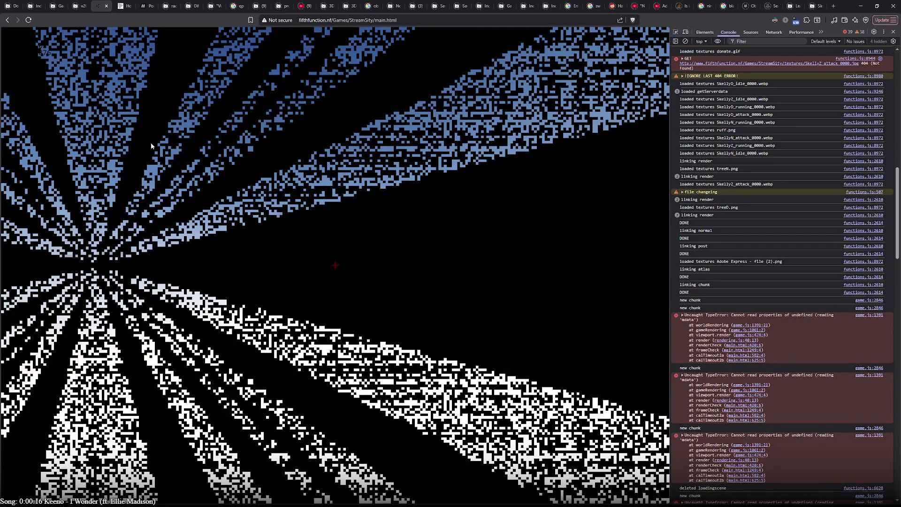
pyautogui.hotkey('ctrl', 'shift', 't')
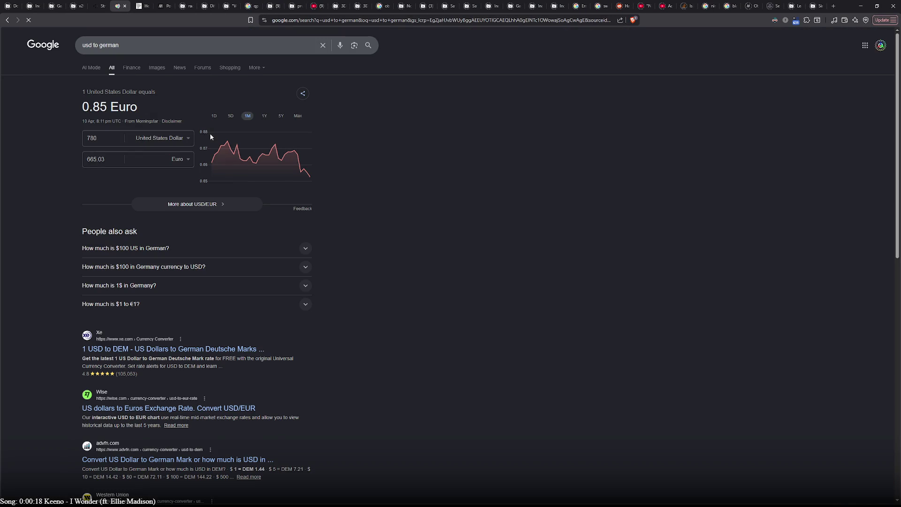
pyautogui.click(179, 161)
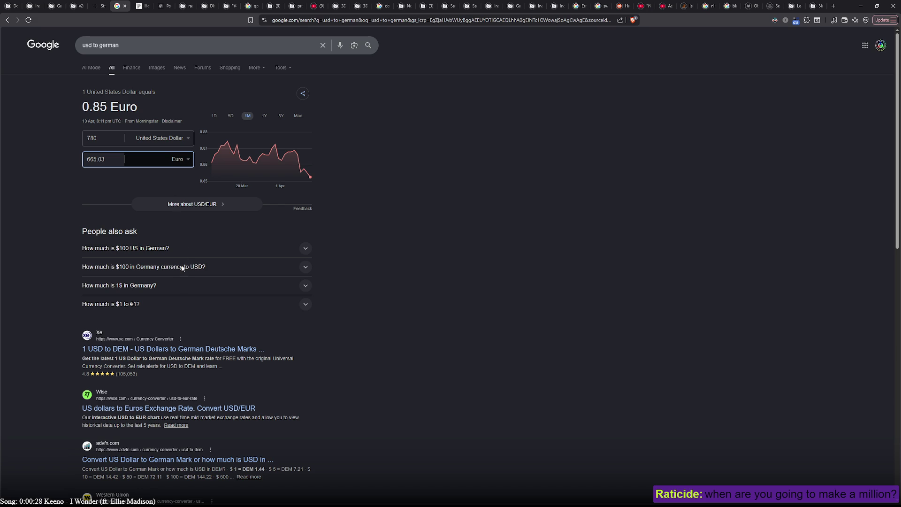
pyautogui.write('au')
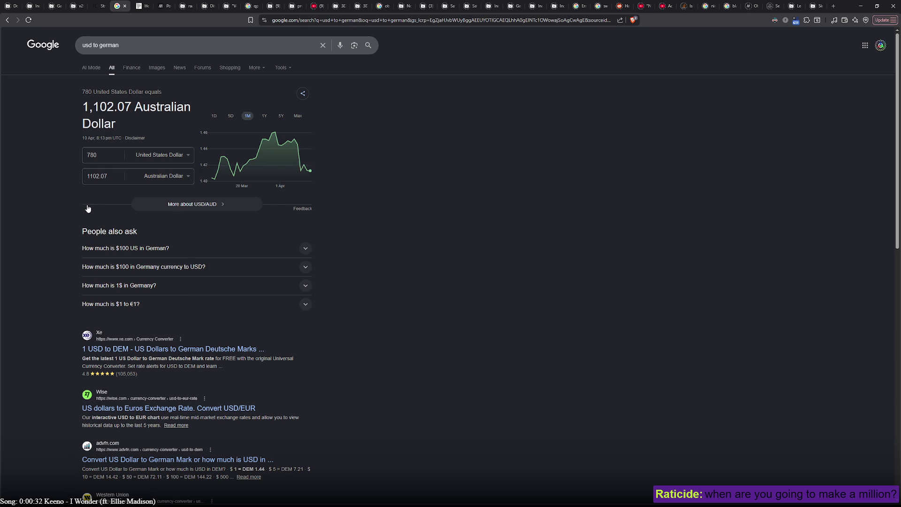
pyautogui.click(93, 155)
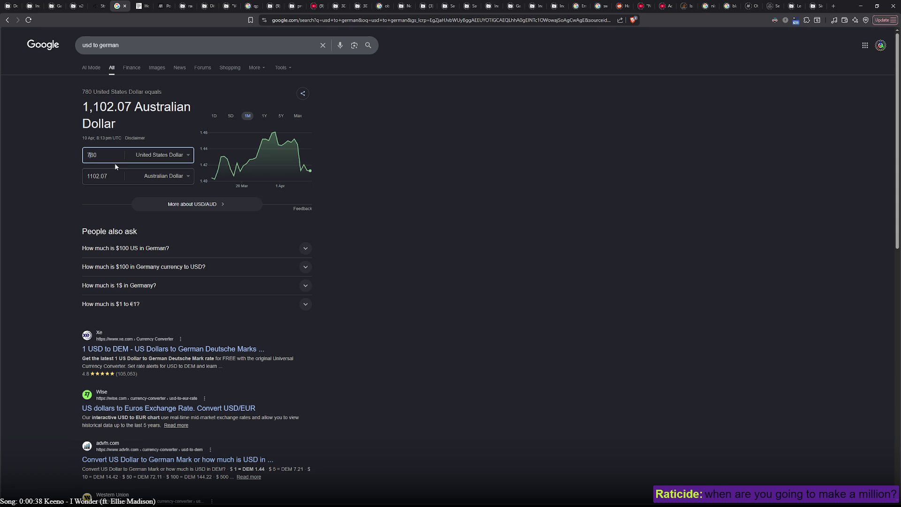
# Step: Search 780/3 in Google to calculate 260
pyautogui.doubleClick(92, 155)
pyautogui.hotkey('ctrl', 'c')
pyautogui.click(192, 51)
pyautogui.hotkey('ctrl', 'a')
pyautogui.hotkey('ctrl', 'v')
pyautogui.write('/3')
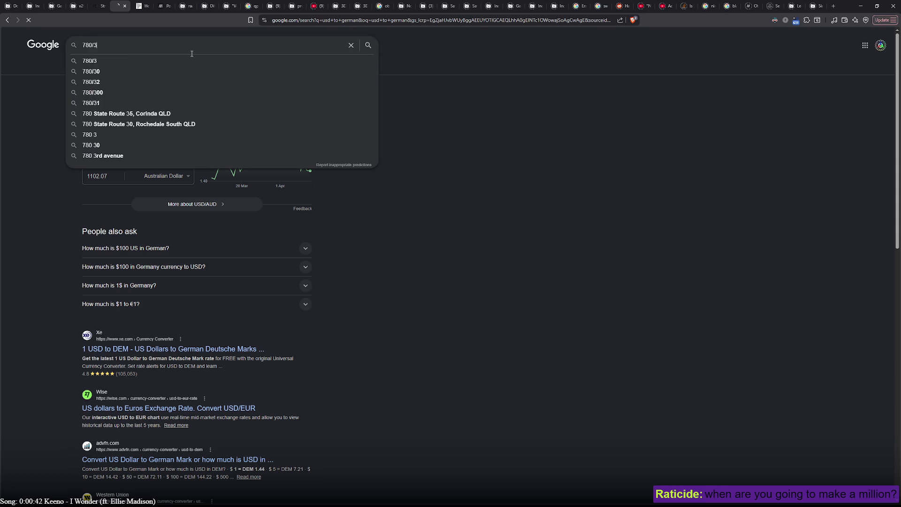
pyautogui.press('Return')
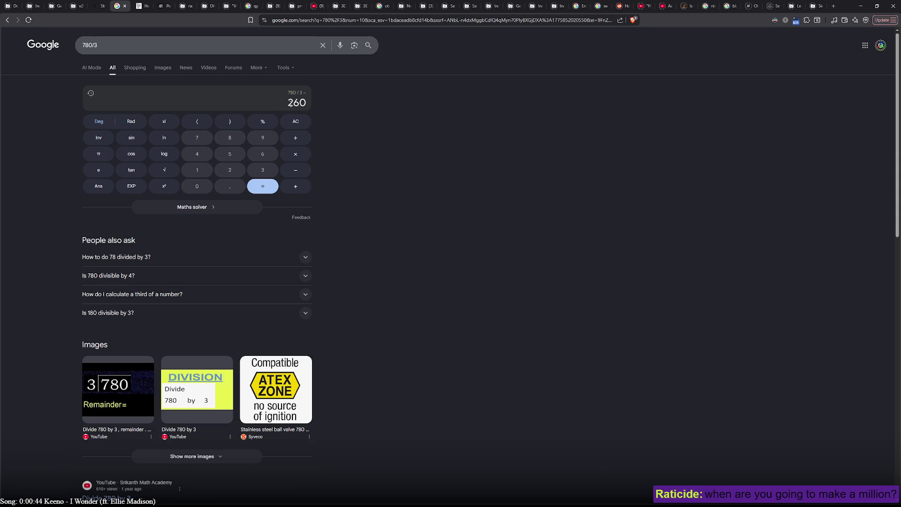
# Step: Convert 260 US dollars to Australian dollars in the converter, giving 367.36
pyautogui.doubleClick(296, 103)
pyautogui.click(7, 19)
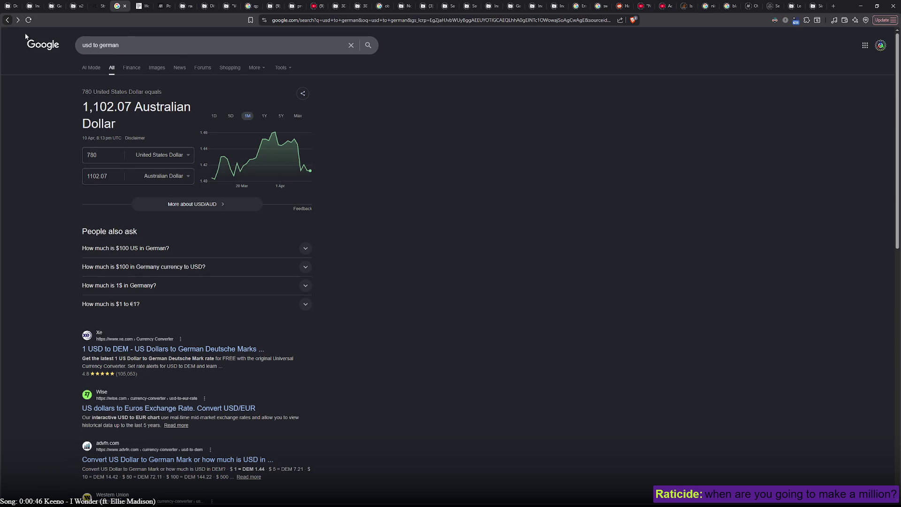
pyautogui.doubleClick(92, 155)
pyautogui.hotkey('ctrl', 'v')
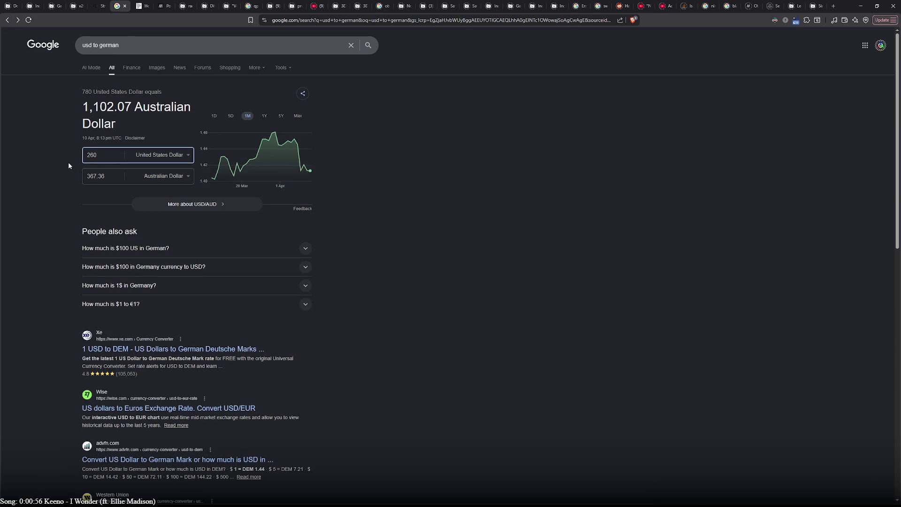
# Step: Calculate 780/3/4 = 65 and enter 65 US dollars in the converter (91.84 AUD)
pyautogui.click(7, 20)
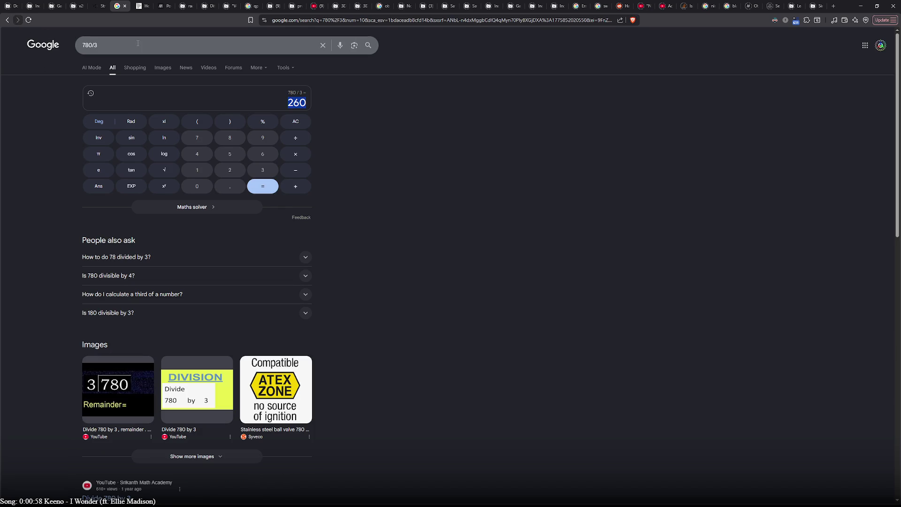
pyautogui.click(107, 46)
pyautogui.write('/4')
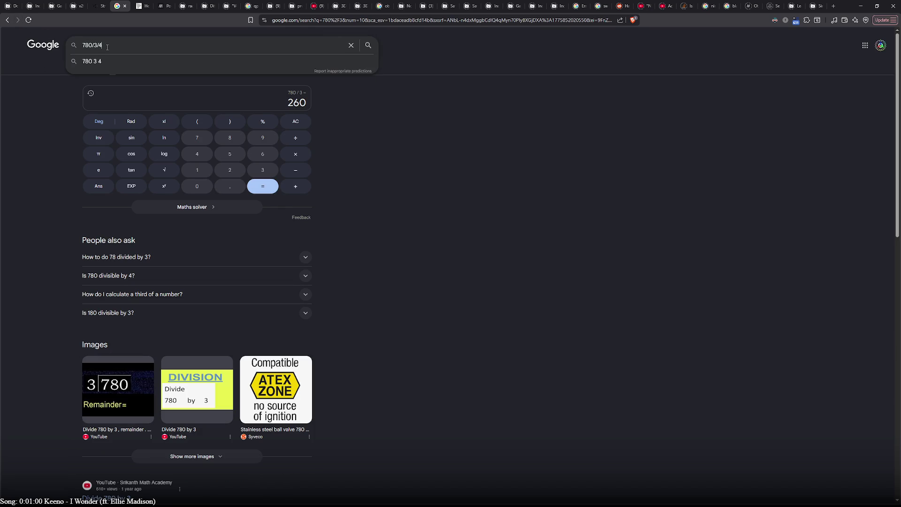
pyautogui.press('Return')
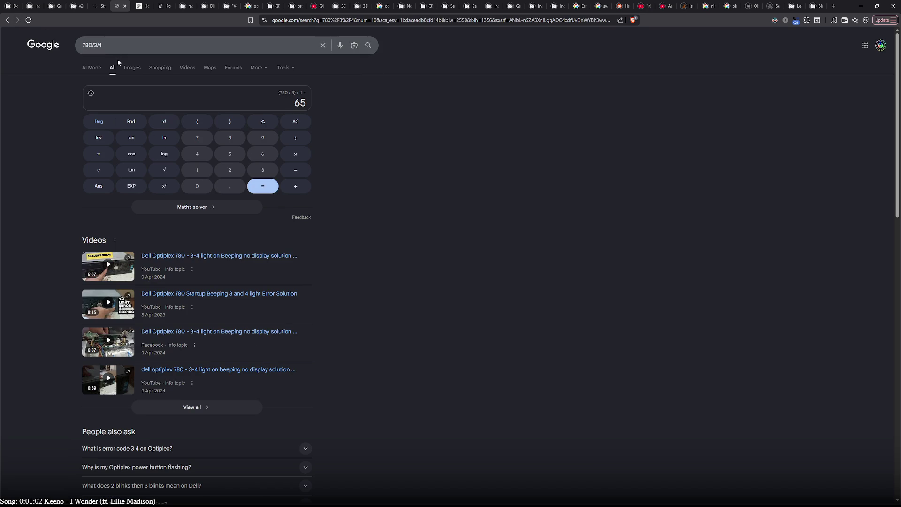
pyautogui.click(93, 9)
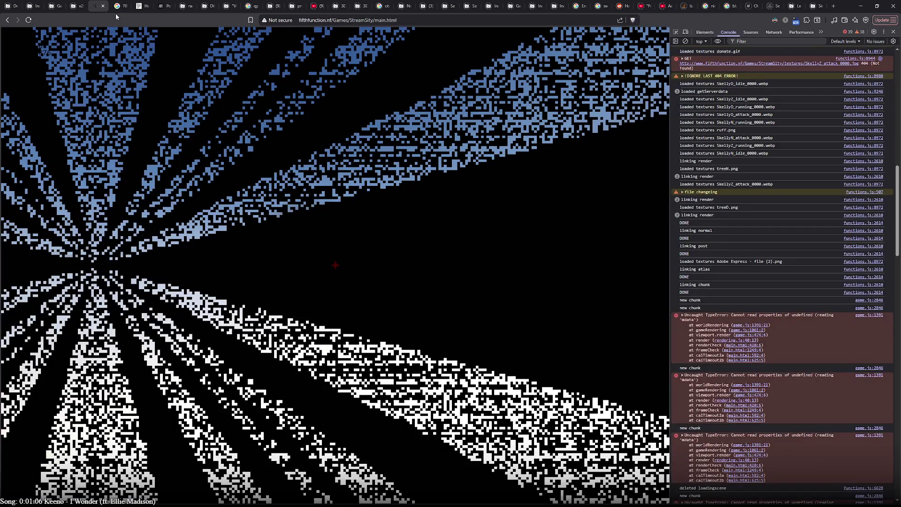
pyautogui.click(116, 10)
pyautogui.click(8, 20)
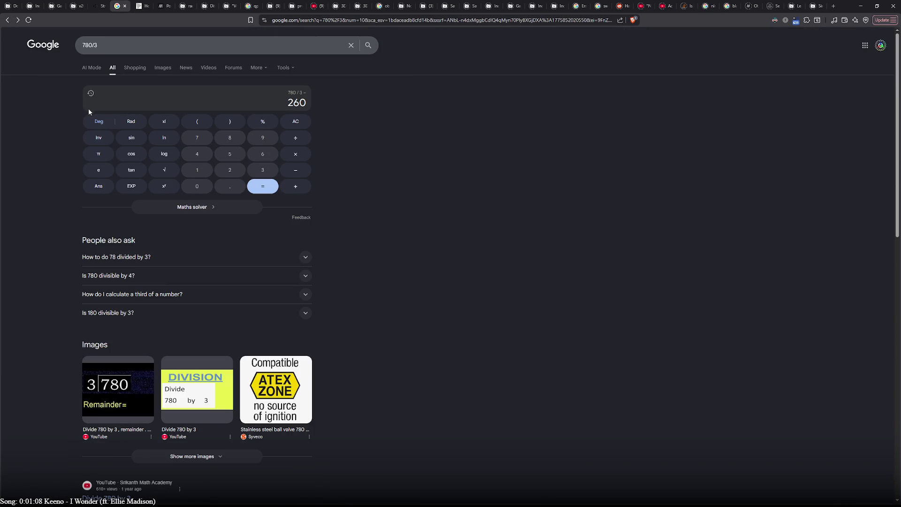
pyautogui.click(8, 21)
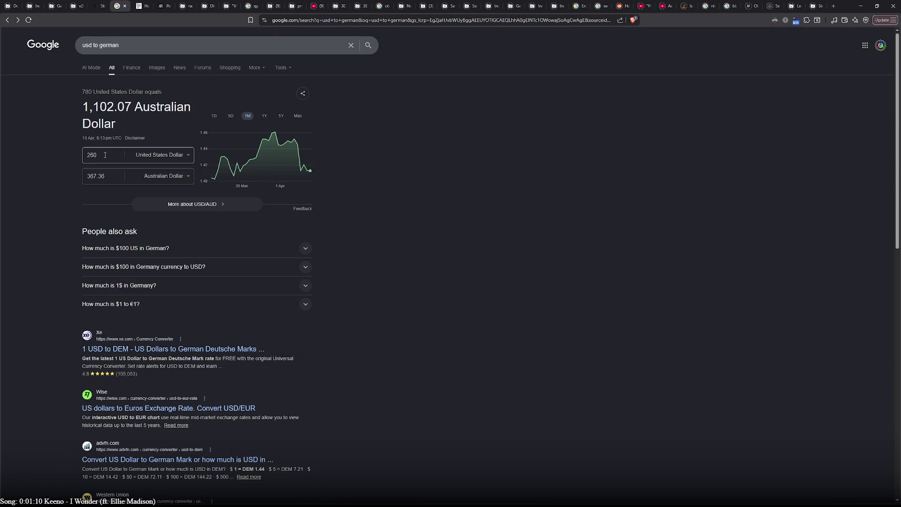
pyautogui.write('65')
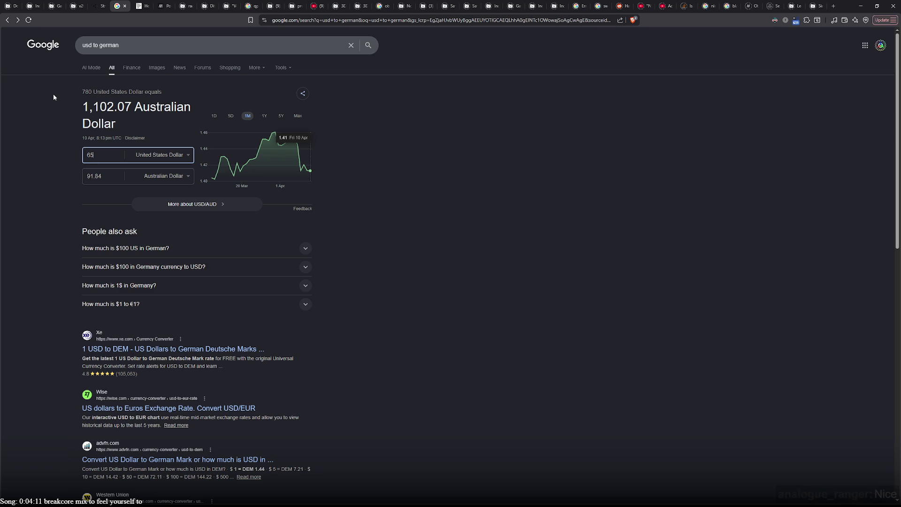
# Step: Close the 'usd to german' Google tab and return to the StreamSity tab's DevTools console
pyautogui.click(125, 49)
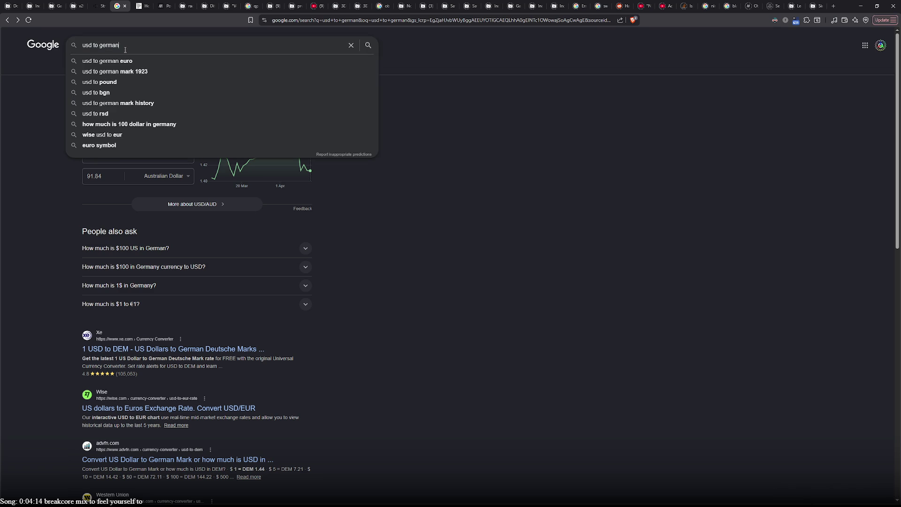
pyautogui.click(458, 98)
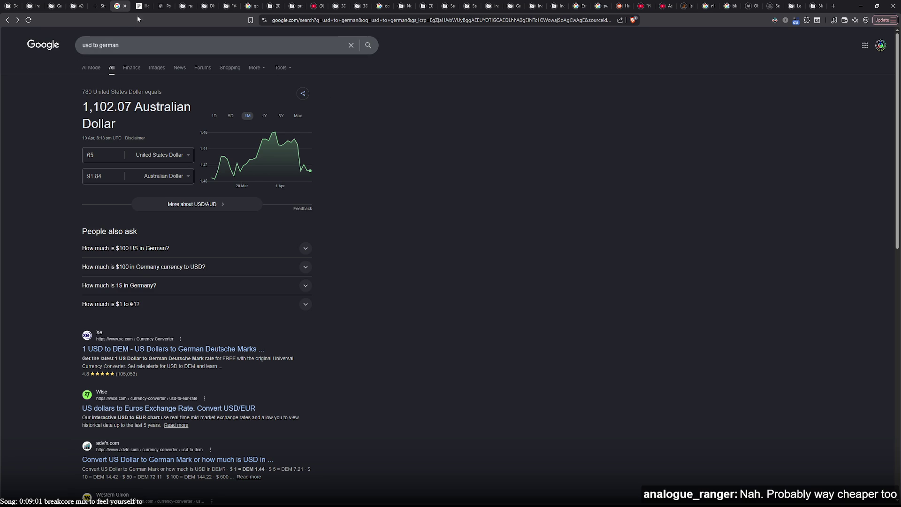
pyautogui.click(125, 5)
pyautogui.click(100, 9)
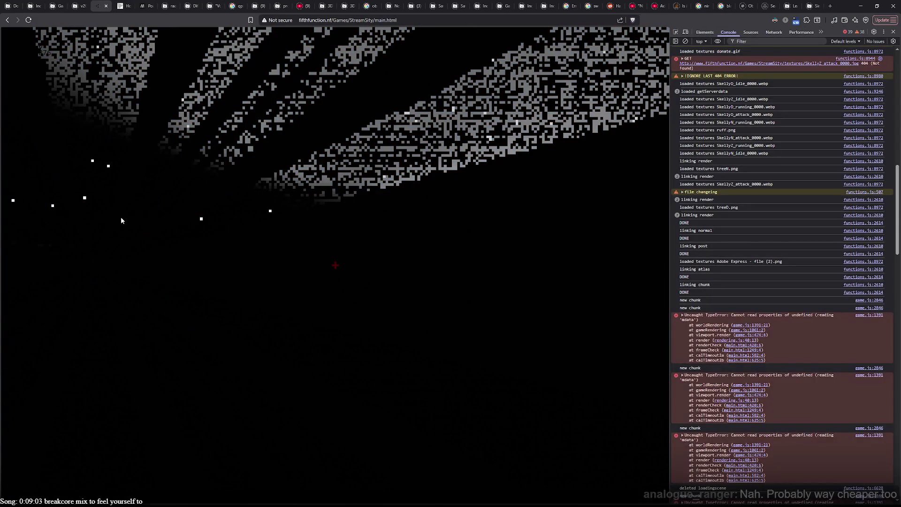
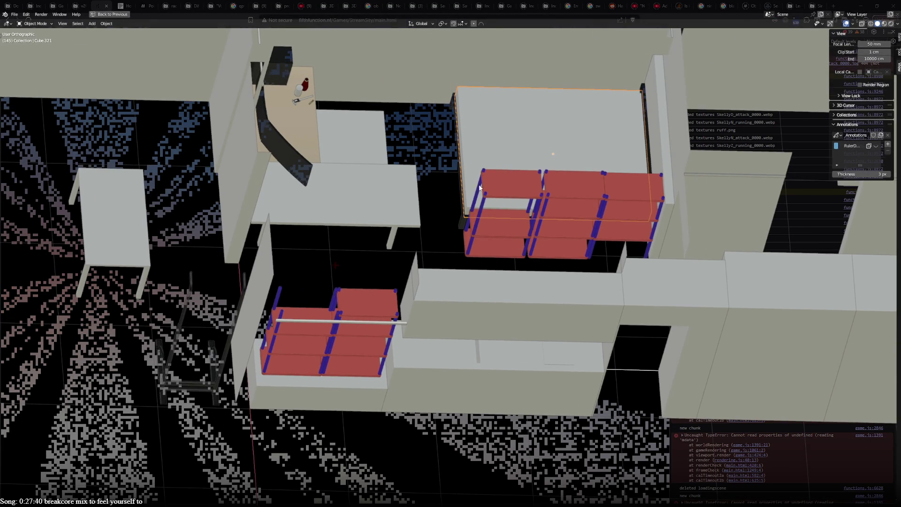
# Step: Tilt the top view into a close perspective view of the apartment blockout
pyautogui.scroll(-4, 200, 271)
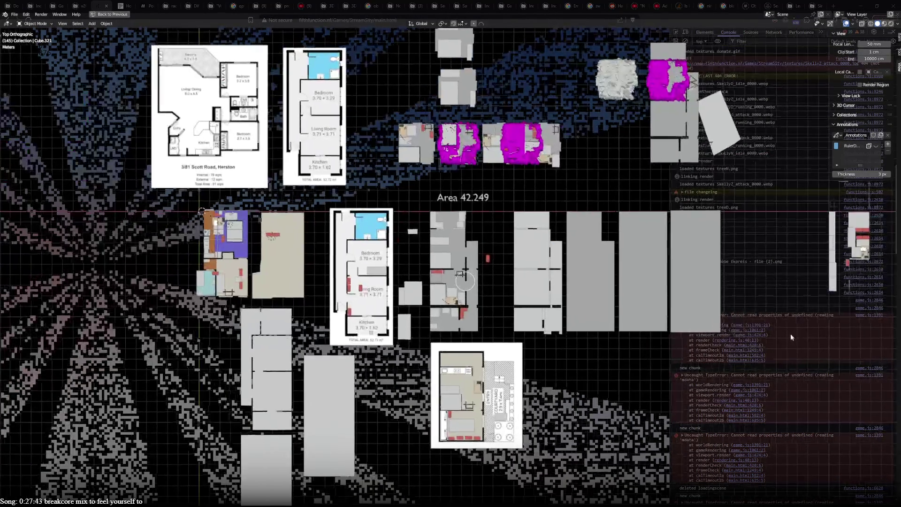
pyautogui.scroll(5, 482, 317)
pyautogui.moveTo(481, 316)
pyautogui.mouseDown(button='middle')
pyautogui.moveTo(176, 285)
pyautogui.moveTo(437, 80)
pyautogui.moveTo(237, 245)
pyautogui.mouseUp(button='middle')
pyautogui.scroll(-7, 322, 268)
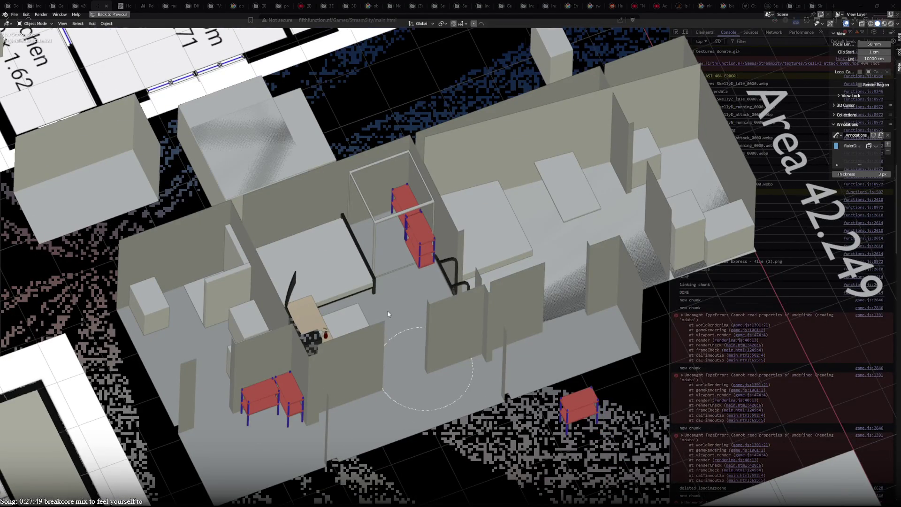
pyautogui.scroll(-3, 408, 352)
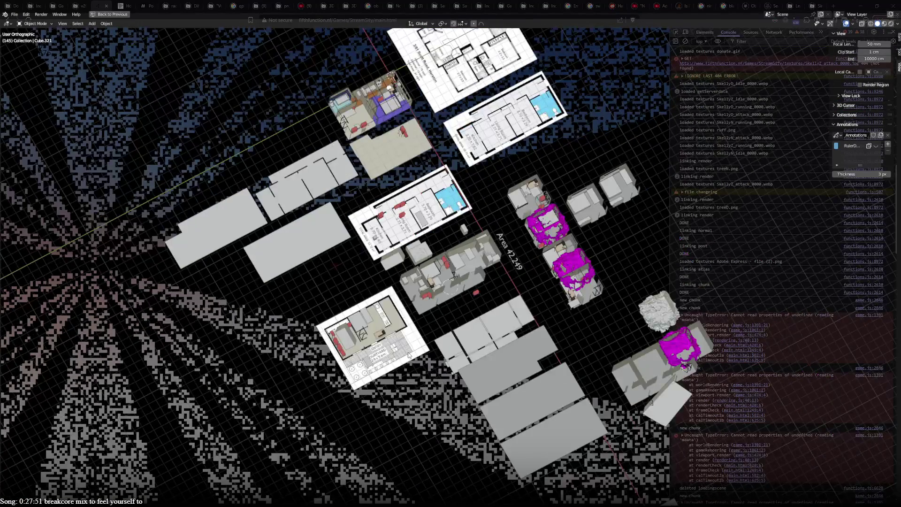
pyautogui.scroll(9, 407, 352)
pyautogui.scroll(-3, 446, 369)
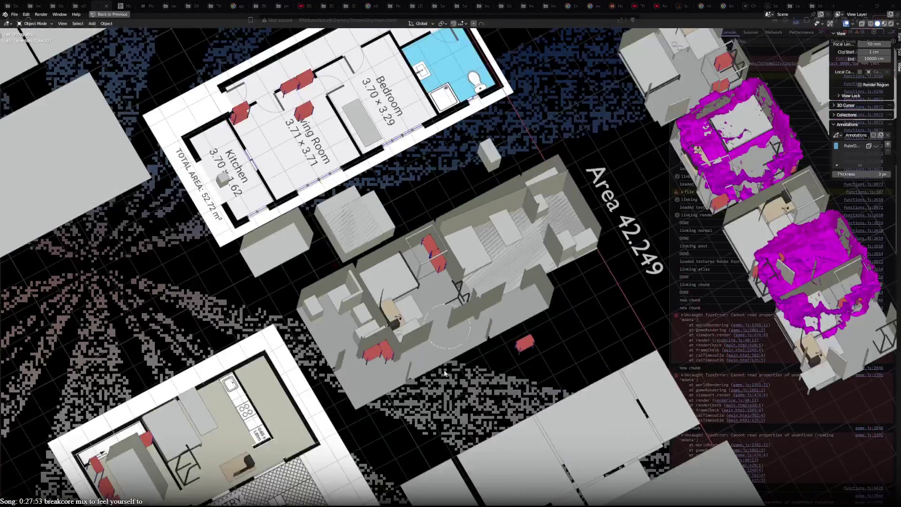
pyautogui.scroll(4, 446, 369)
pyautogui.moveTo(446, 369)
pyautogui.mouseDown(button='middle')
pyautogui.moveTo(478, 232)
pyautogui.moveTo(261, 292)
pyautogui.moveTo(306, 263)
pyautogui.mouseUp(button='middle')
pyautogui.scroll(-3, 306, 263)
pyautogui.scroll(3, 306, 263)
pyautogui.press('KP_5')
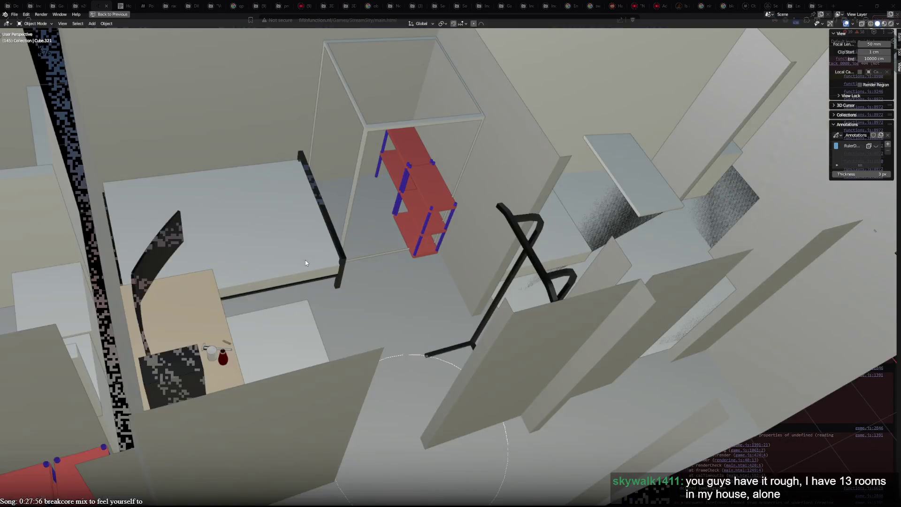
pyautogui.scroll(-5, 305, 260)
pyautogui.scroll(2, 407, 311)
pyautogui.moveTo(407, 311); pyautogui.dragTo(505, 281, button='middle')
# Step: Hide the roof plane Plane.045 so the interior rooms are visible
pyautogui.click(495, 214)
pyautogui.press('h')
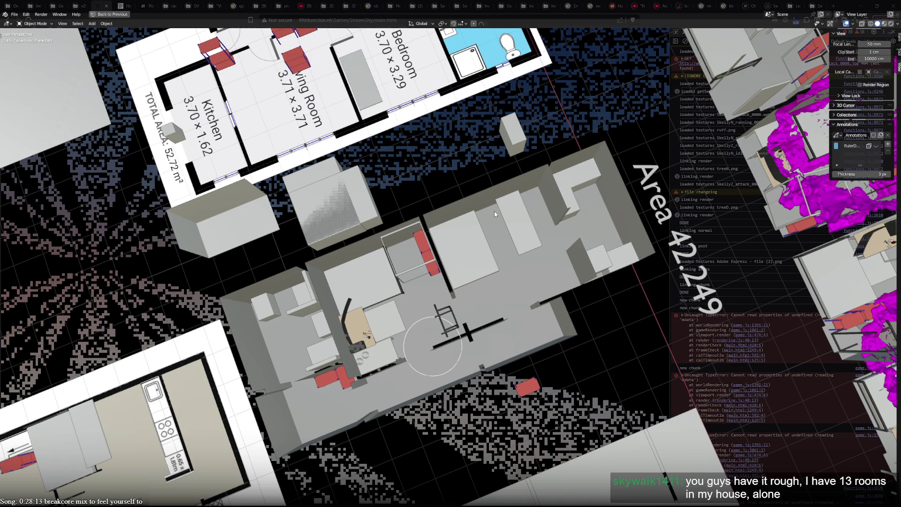
pyautogui.scroll(3, 442, 298)
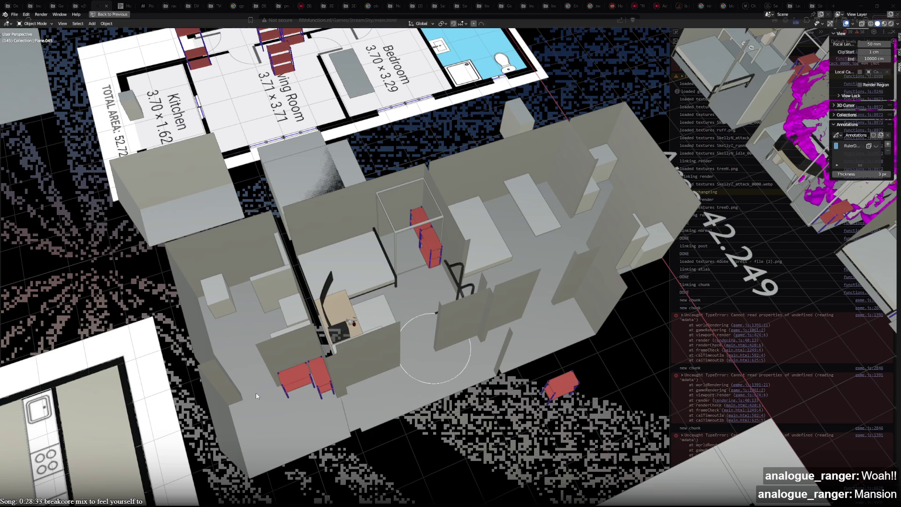
pyautogui.moveTo(238, 316); pyautogui.dragTo(277, 323, button='middle')
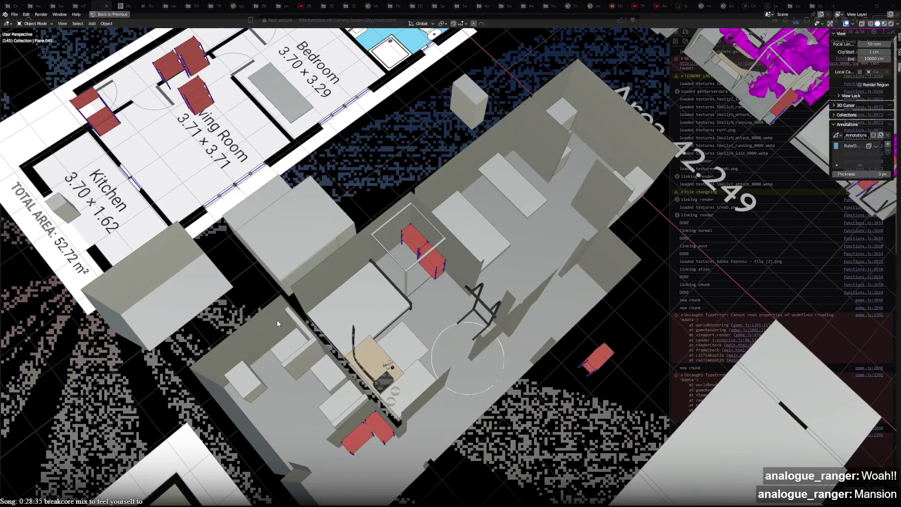
pyautogui.moveTo(250, 389)
pyautogui.mouseDown(button='middle')
pyautogui.moveTo(278, 447)
pyautogui.moveTo(451, 390)
pyautogui.mouseUp(button='middle')
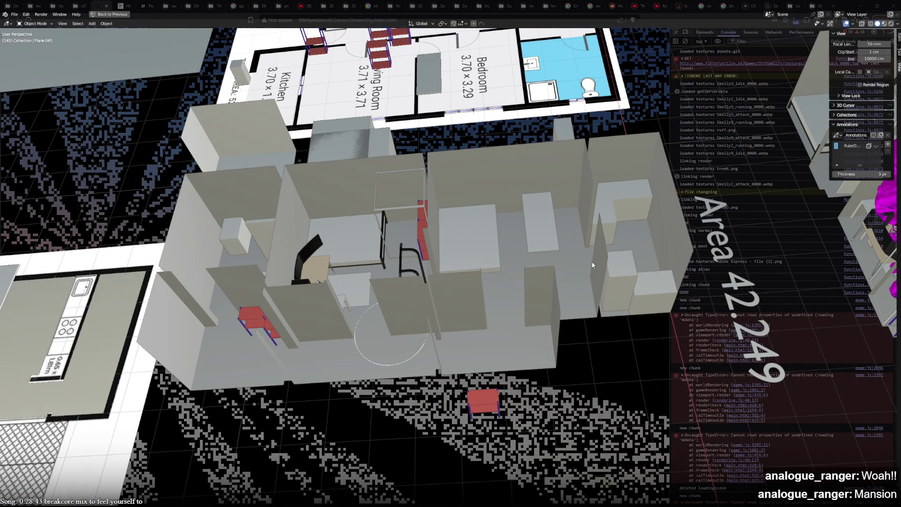
pyautogui.moveTo(561, 230); pyautogui.dragTo(540, 312, button='middle')
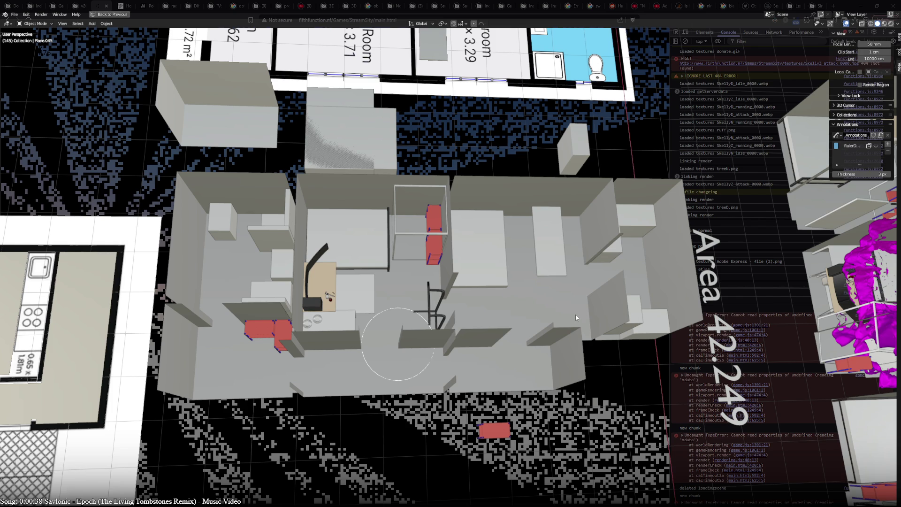
# Step: Orbit around the apartment to inspect its walls and furniture from several angles
pyautogui.moveTo(609, 369)
pyautogui.mouseDown(button='middle')
pyautogui.moveTo(610, 288)
pyautogui.moveTo(550, 317)
pyautogui.moveTo(628, 288)
pyautogui.moveTo(590, 335)
pyautogui.mouseUp(button='middle')
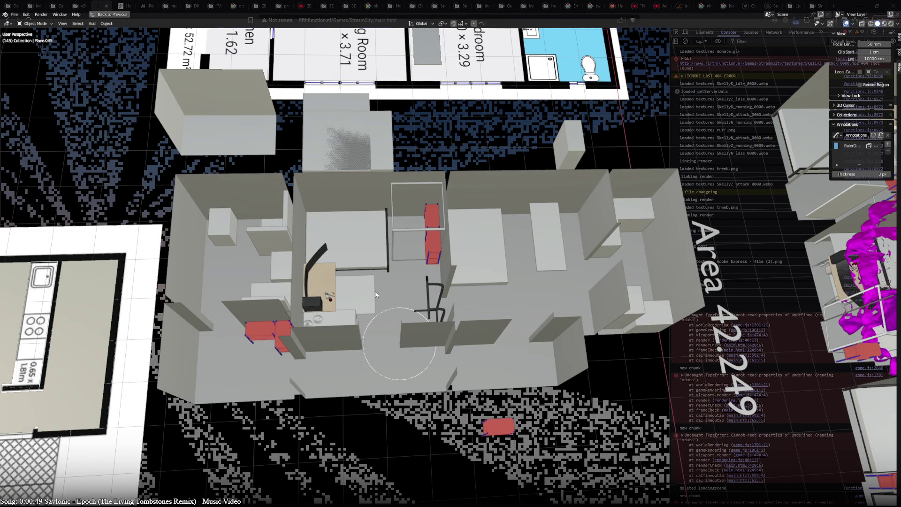
pyautogui.moveTo(376, 291)
pyautogui.mouseDown(button='middle')
pyautogui.moveTo(393, 297)
pyautogui.moveTo(372, 291)
pyautogui.mouseUp(button='middle')
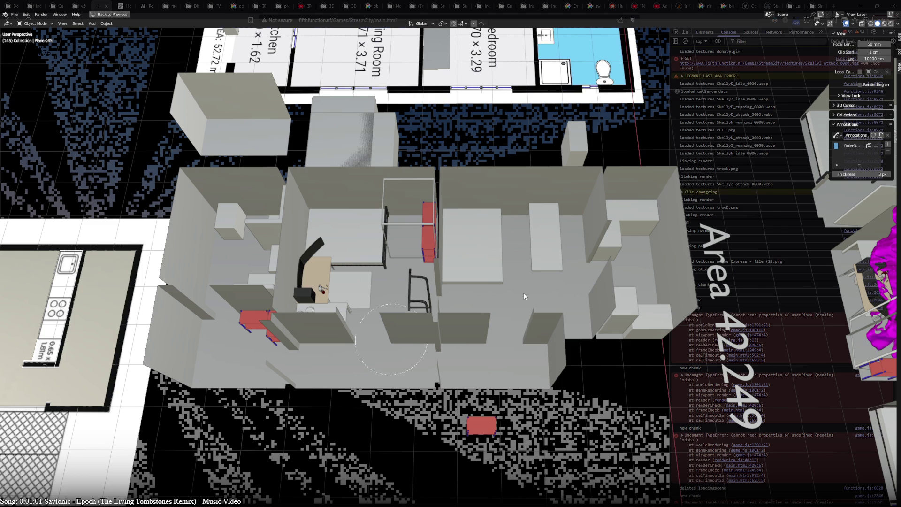
pyautogui.moveTo(471, 317)
pyautogui.mouseDown(button='middle')
pyautogui.moveTo(349, 351)
pyautogui.moveTo(361, 347)
pyautogui.mouseUp(button='middle')
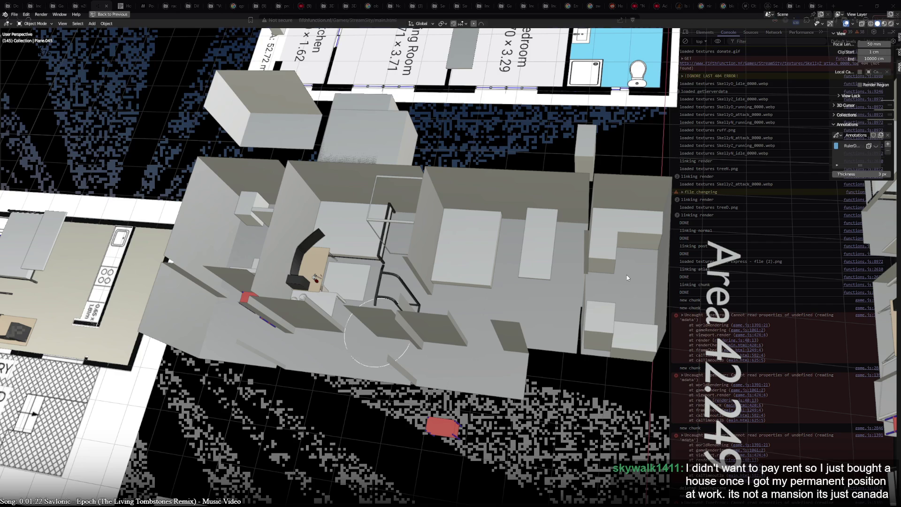
pyautogui.moveTo(550, 393); pyautogui.dragTo(553, 403, button='middle')
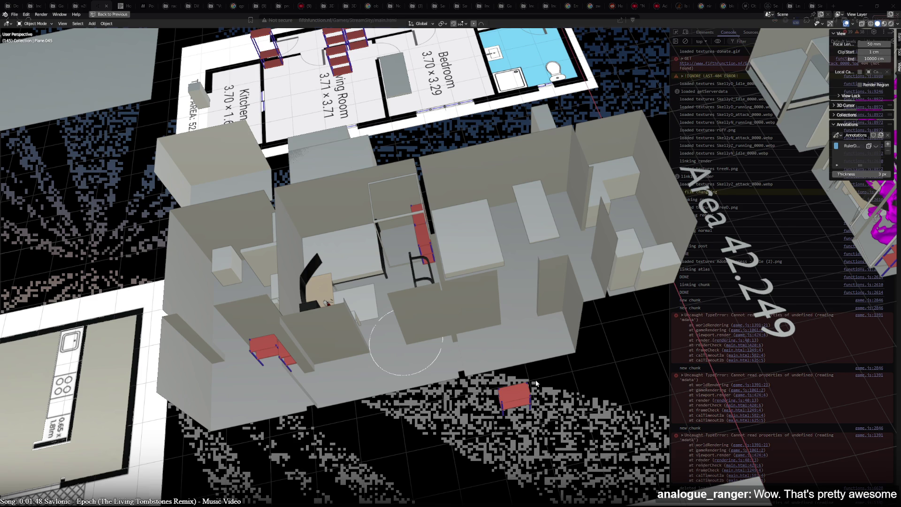
pyautogui.moveTo(436, 380); pyautogui.dragTo(513, 377, button='middle')
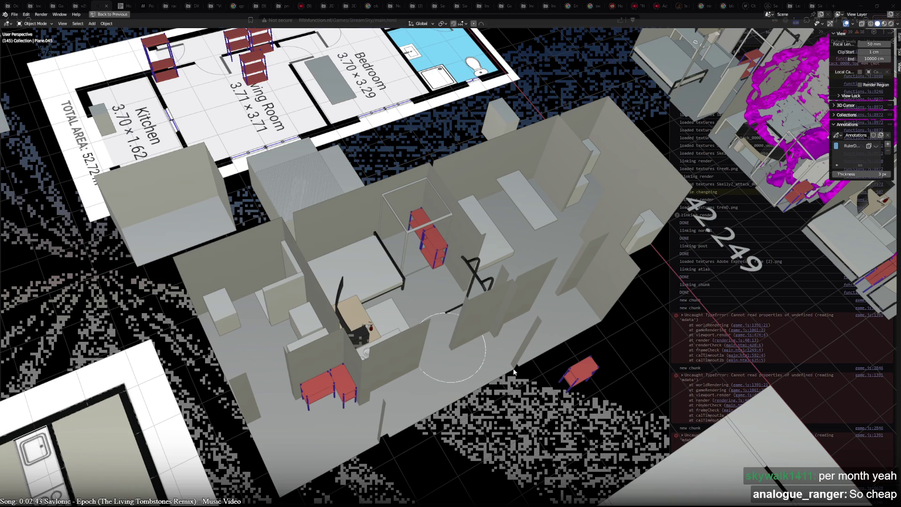
# Step: Switch to top view and centre the Area 42.249 apartment beside its floor plan
pyautogui.press('KP_7')
pyautogui.keyDown('shift'); pyautogui.moveTo(530, 176); pyautogui.dragTo(385, 178, button='middle'); pyautogui.keyUp('shift')
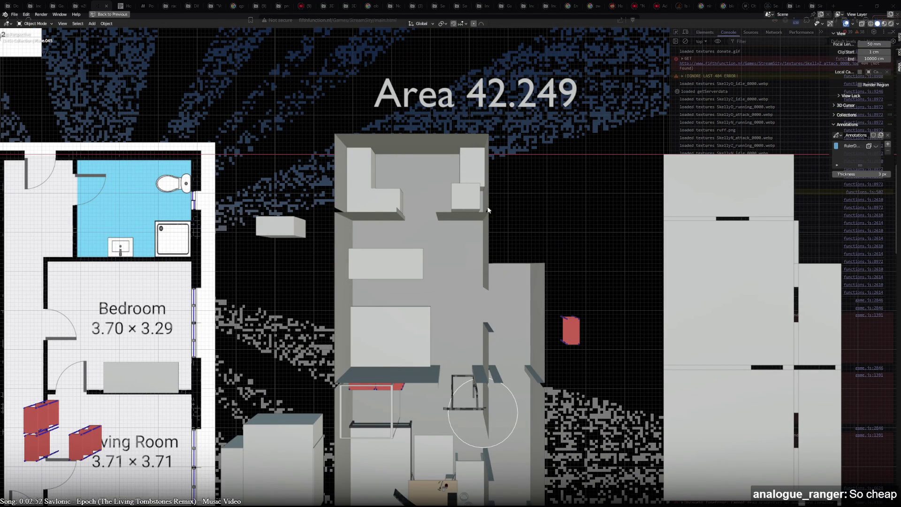
pyautogui.moveTo(346, 278)
pyautogui.mouseDown(button='middle')
pyautogui.moveTo(407, 316)
pyautogui.moveTo(354, 269)
pyautogui.moveTo(710, 362)
pyautogui.mouseUp(button='middle')
pyautogui.click(396, 282)
pyautogui.press('KP_Decimal')
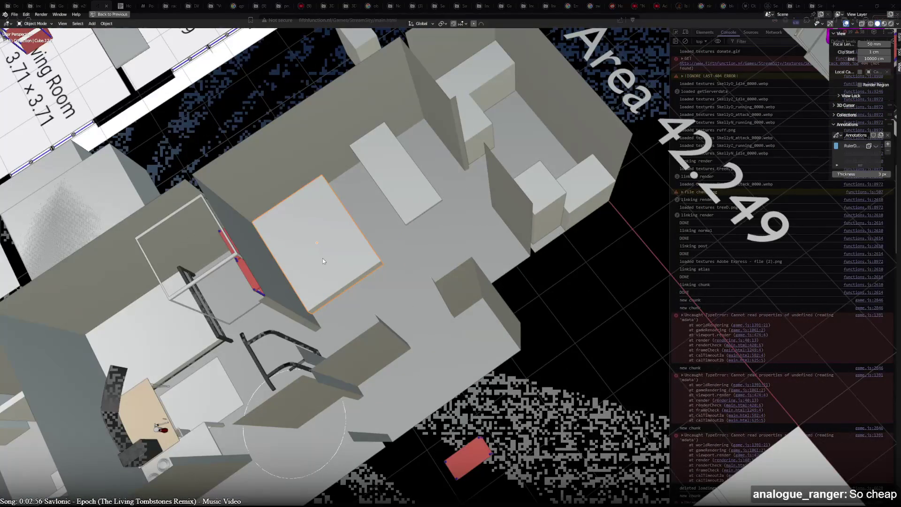
pyautogui.moveTo(321, 259)
pyautogui.mouseDown(button='middle')
pyautogui.moveTo(244, 234)
pyautogui.moveTo(229, 214)
pyautogui.mouseUp(button='middle')
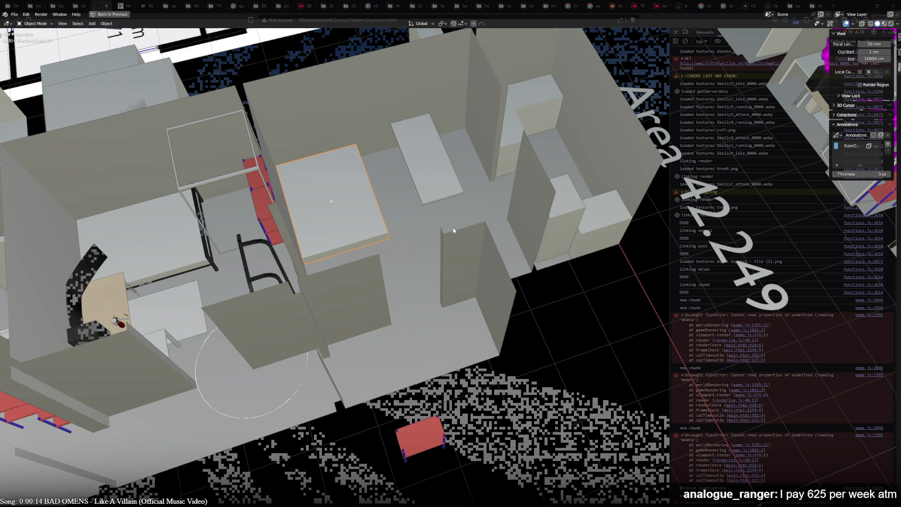
pyautogui.scroll(-2, 404, 215)
pyautogui.moveTo(404, 216); pyautogui.dragTo(418, 285, button='middle')
pyautogui.scroll(3, 407, 282)
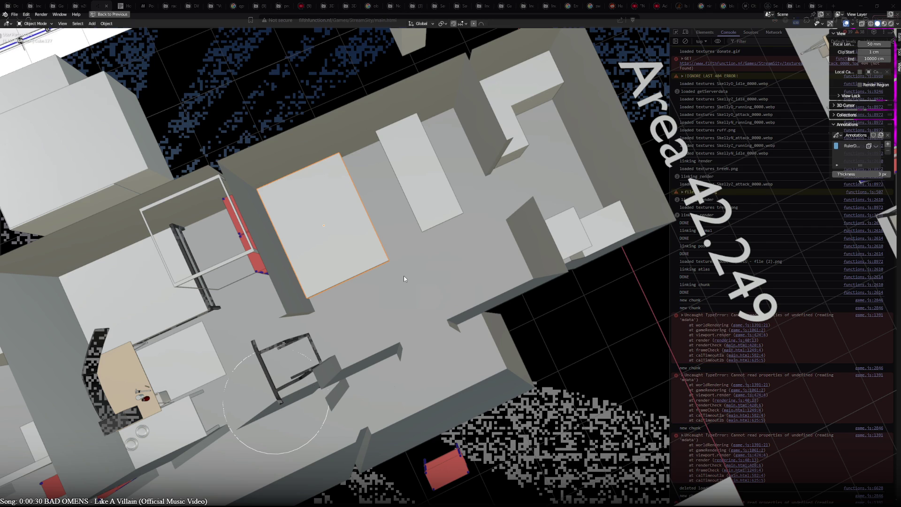
pyautogui.press('KP_7')
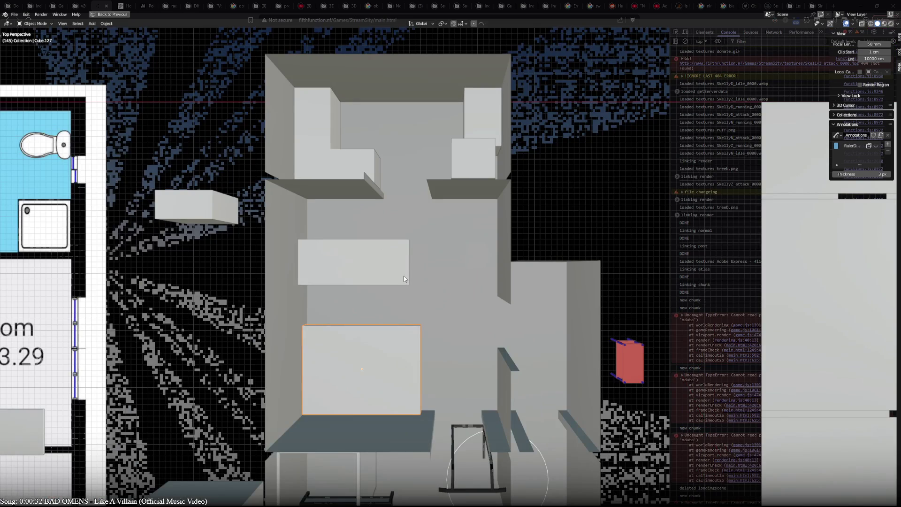
pyautogui.scroll(-3, 404, 278)
pyautogui.scroll(-2, 405, 287)
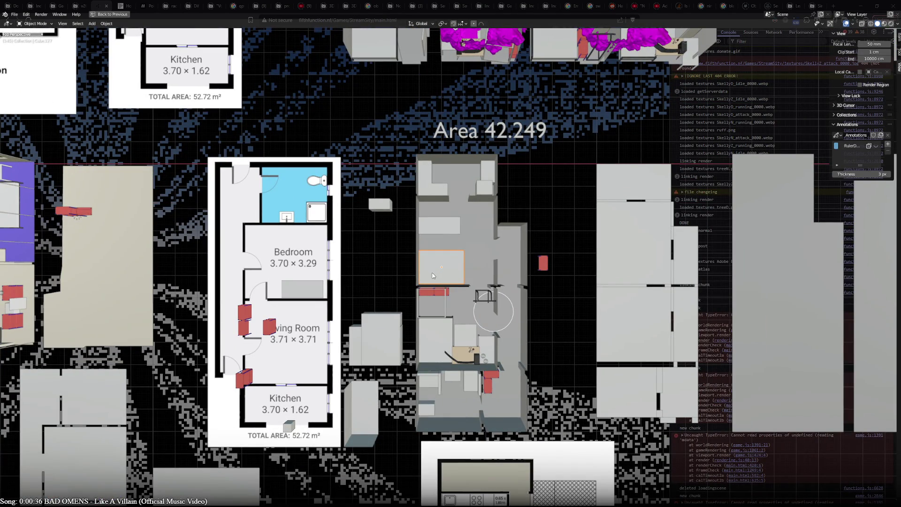
# Step: Centre the purple-floored apartment and tilt into a close perspective beside the 91 sqm plan
pyautogui.moveTo(443, 280)
pyautogui.keyDown('shift'); pyautogui.mouseDown(button='middle')
pyautogui.moveTo(356, 274)
pyautogui.moveTo(562, 294)
pyautogui.mouseUp(button='middle'); pyautogui.keyUp('shift')
pyautogui.scroll(3, 186, 327)
pyautogui.moveTo(185, 327)
pyautogui.mouseDown(button='middle')
pyautogui.moveTo(743, 237)
pyautogui.moveTo(503, 199)
pyautogui.moveTo(492, 152)
pyautogui.moveTo(443, 333)
pyautogui.moveTo(442, 240)
pyautogui.moveTo(411, 267)
pyautogui.moveTo(403, 298)
pyautogui.moveTo(309, 311)
pyautogui.moveTo(411, 364)
pyautogui.moveTo(385, 388)
pyautogui.moveTo(382, 346)
pyautogui.moveTo(405, 342)
pyautogui.moveTo(416, 355)
pyautogui.moveTo(298, 359)
pyautogui.mouseUp(button='middle')
pyautogui.scroll(-3, 442, 240)
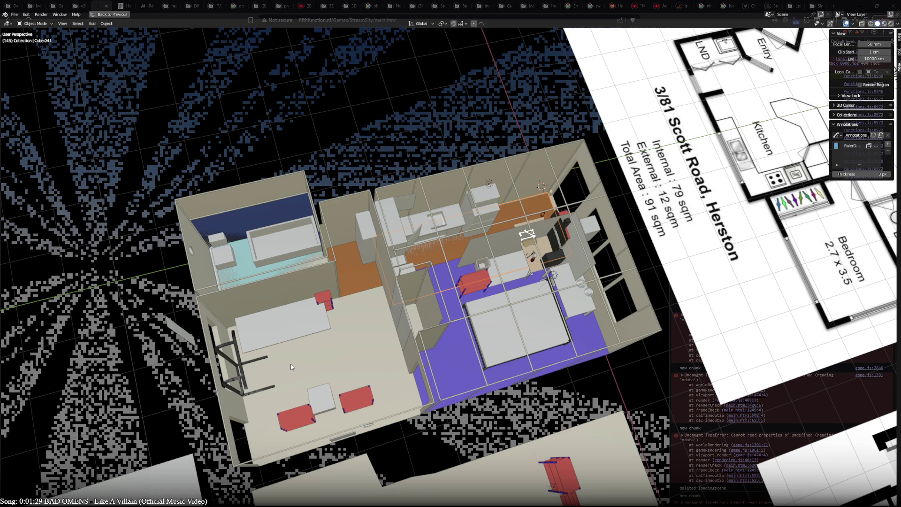
# Step: Switch to top view, pan, and zoom out over the purple-floored apartment and 91 sqm plan
pyautogui.press('KP_7')
pyautogui.keyDown('shift'); pyautogui.moveTo(291, 367); pyautogui.dragTo(294, 312, button='middle'); pyautogui.keyUp('shift')
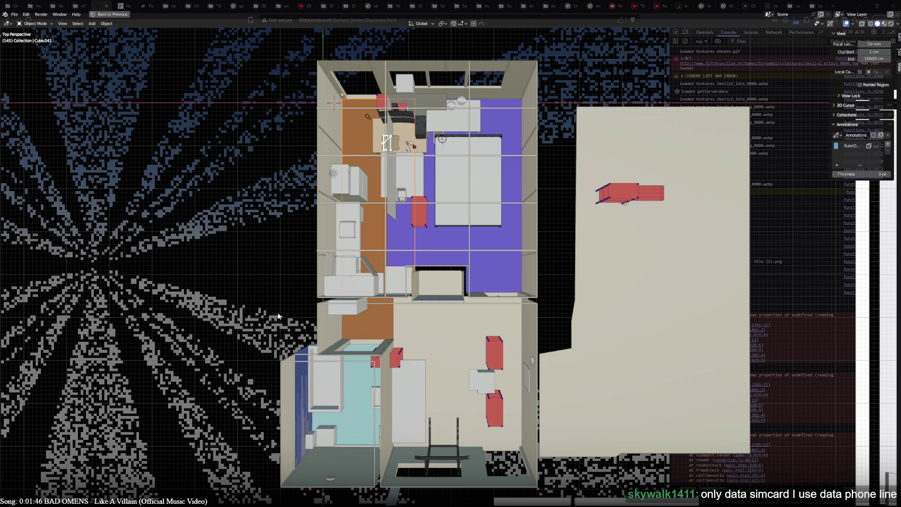
pyautogui.scroll(-1, 382, 333)
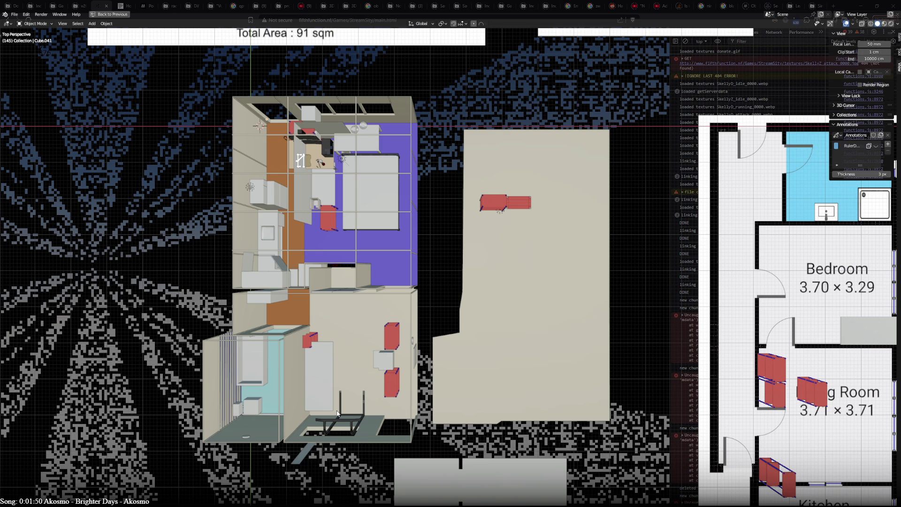
# Step: Shift the models right and orbit to an oblique view of the 91 sqm apartment
pyautogui.moveTo(363, 382)
pyautogui.keyDown('shift'); pyautogui.mouseDown(button='middle')
pyautogui.moveTo(512, 378)
pyautogui.moveTo(486, 379)
pyautogui.mouseUp(button='middle'); pyautogui.keyUp('shift')
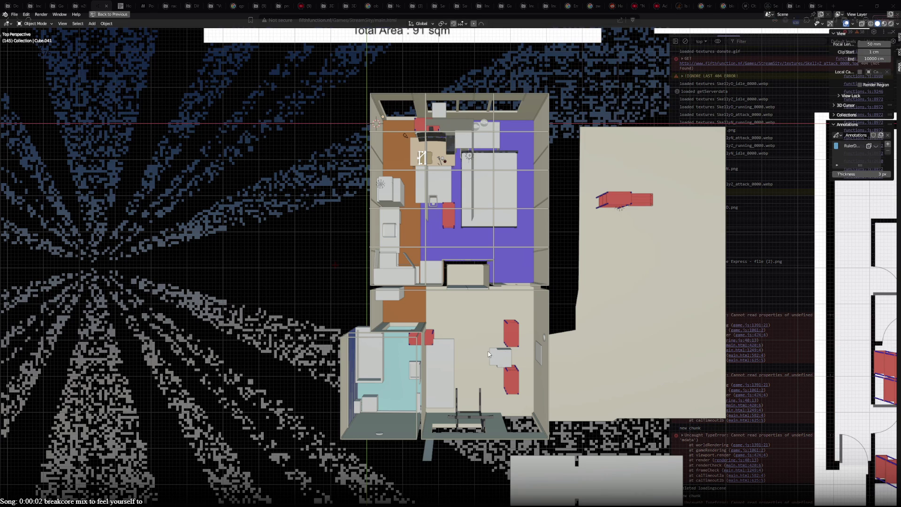
pyautogui.moveTo(469, 398)
pyautogui.mouseDown(button='middle')
pyautogui.moveTo(328, 324)
pyautogui.moveTo(229, 253)
pyautogui.moveTo(207, 252)
pyautogui.moveTo(250, 243)
pyautogui.moveTo(711, 277)
pyautogui.moveTo(372, 266)
pyautogui.moveTo(472, 250)
pyautogui.mouseUp(button='middle')
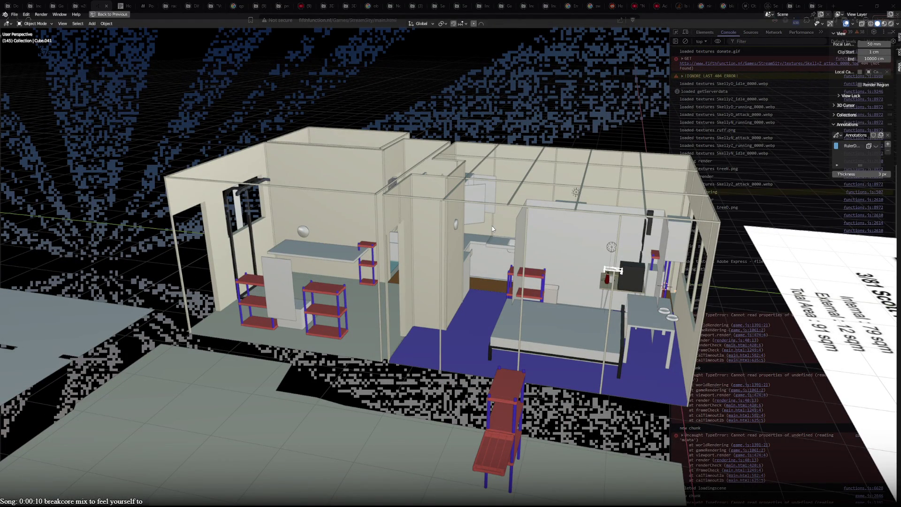
# Step: Orbit from a face-on view of the rooms and shelves to a high overhead view
pyautogui.moveTo(493, 228)
pyautogui.mouseDown(button='middle')
pyautogui.moveTo(331, 278)
pyautogui.moveTo(352, 275)
pyautogui.mouseUp(button='middle')
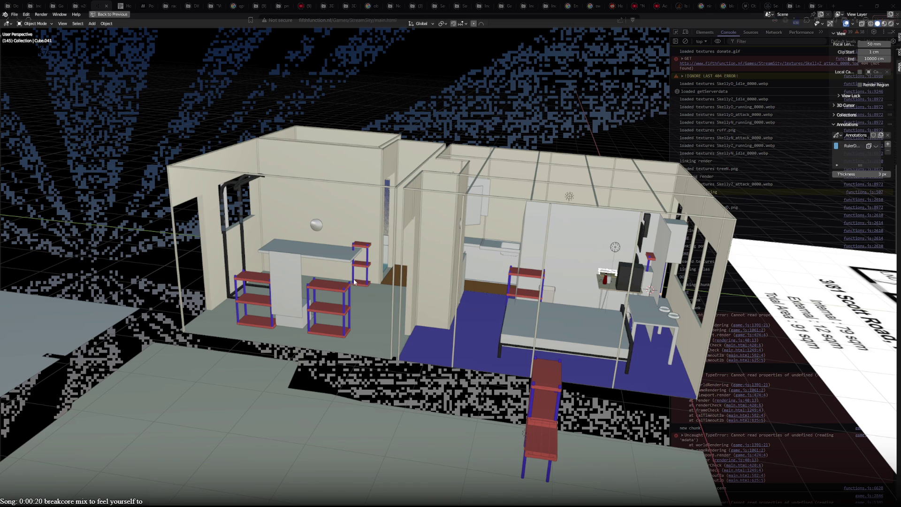
pyautogui.moveTo(385, 281)
pyautogui.mouseDown(button='middle')
pyautogui.moveTo(377, 321)
pyautogui.moveTo(387, 416)
pyautogui.moveTo(468, 435)
pyautogui.moveTo(586, 404)
pyautogui.moveTo(619, 386)
pyautogui.moveTo(586, 331)
pyautogui.mouseUp(button='middle')
# Step: Switch to top view and centre the house model with its Bedroom/Living Room/Kitchen plan
pyautogui.press('KP_7')
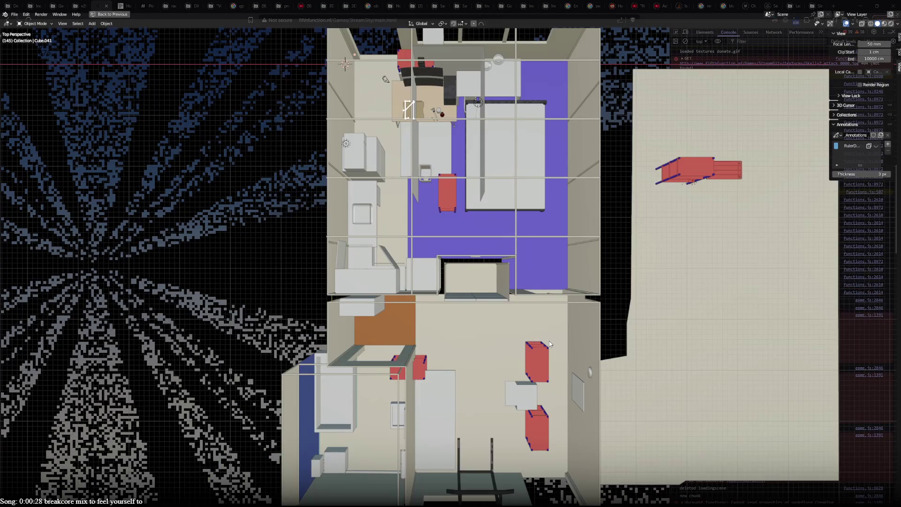
pyautogui.scroll(-5, 512, 238)
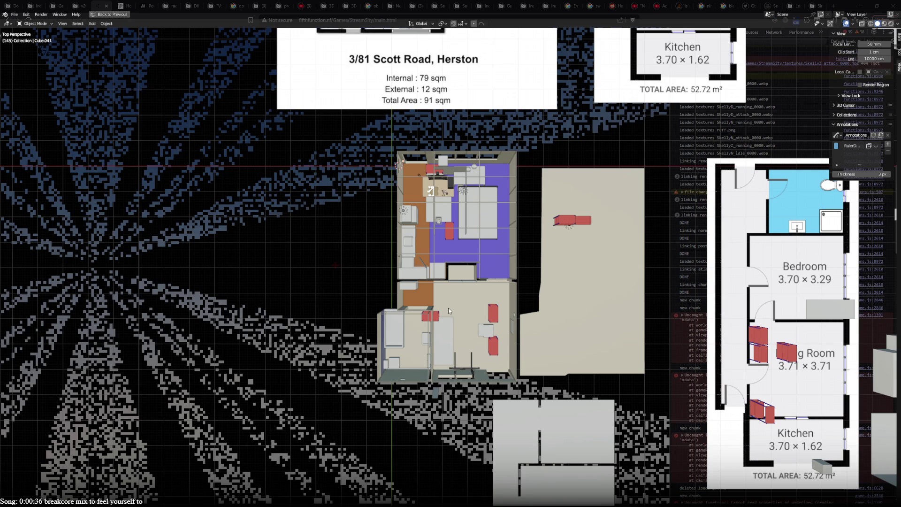
pyautogui.moveTo(449, 308)
pyautogui.keyDown('shift'); pyautogui.mouseDown(button='middle')
pyautogui.moveTo(370, 260)
pyautogui.moveTo(273, 263)
pyautogui.mouseUp(button='middle'); pyautogui.keyUp('shift')
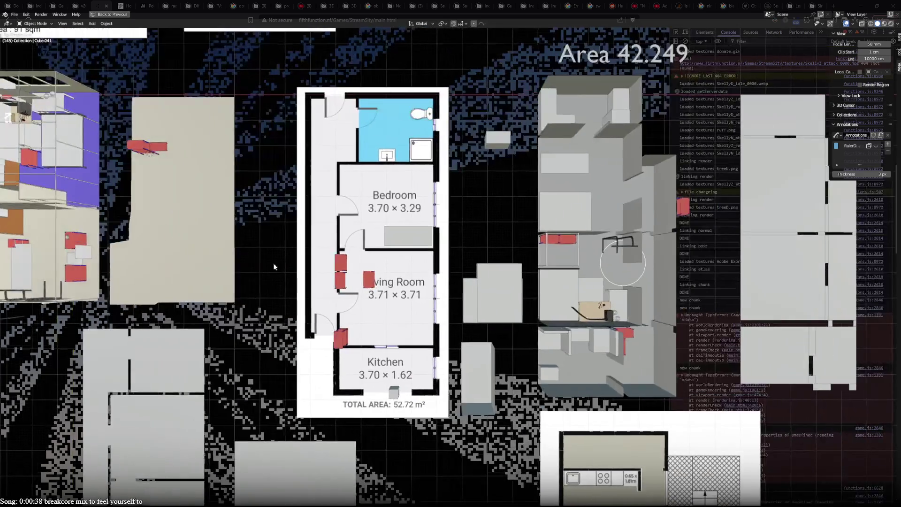
pyautogui.moveTo(329, 261)
pyautogui.keyDown('shift'); pyautogui.mouseDown(button='middle')
pyautogui.moveTo(132, 273)
pyautogui.moveTo(168, 271)
pyautogui.mouseUp(button='middle'); pyautogui.keyUp('shift')
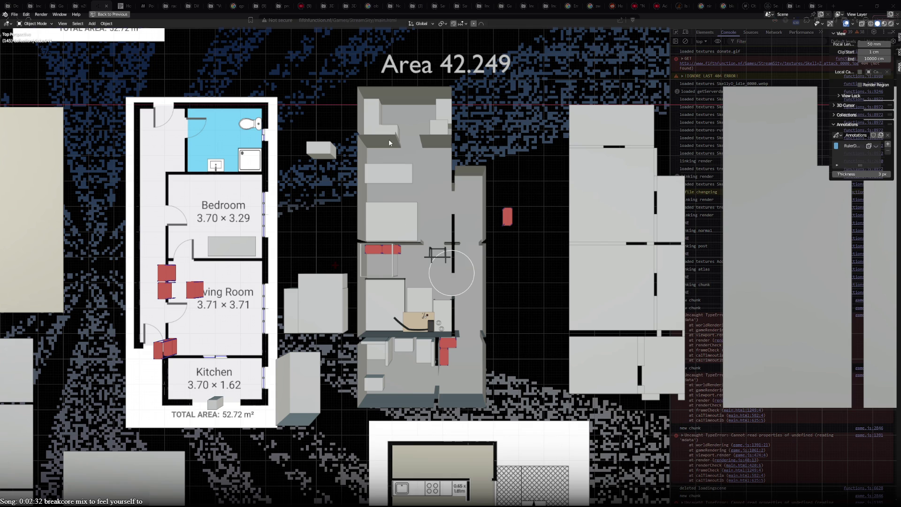
pyautogui.moveTo(415, 345); pyautogui.dragTo(377, 410, button='middle')
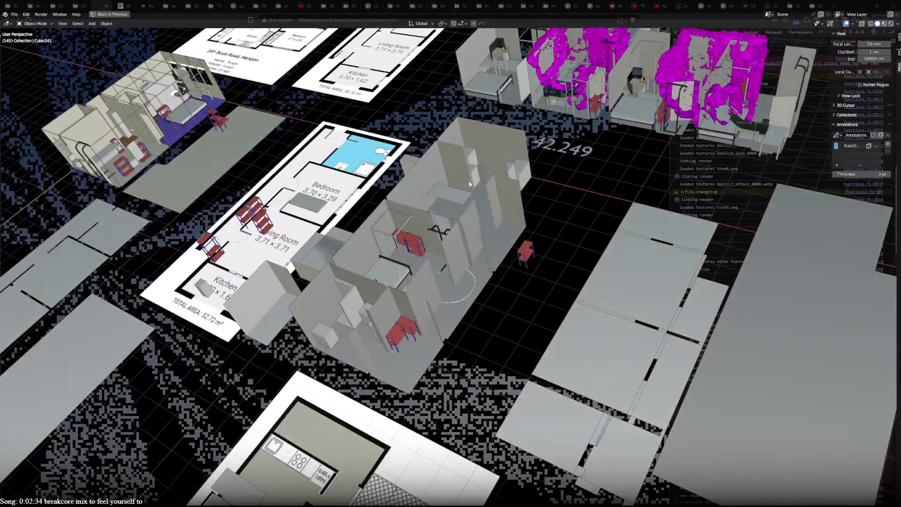
# Step: Orbit into perspective and zoom out to survey all apartment models and floor plans
pyautogui.moveTo(514, 189)
pyautogui.mouseDown(button='middle')
pyautogui.moveTo(639, 359)
pyautogui.moveTo(562, 393)
pyautogui.mouseUp(button='middle')
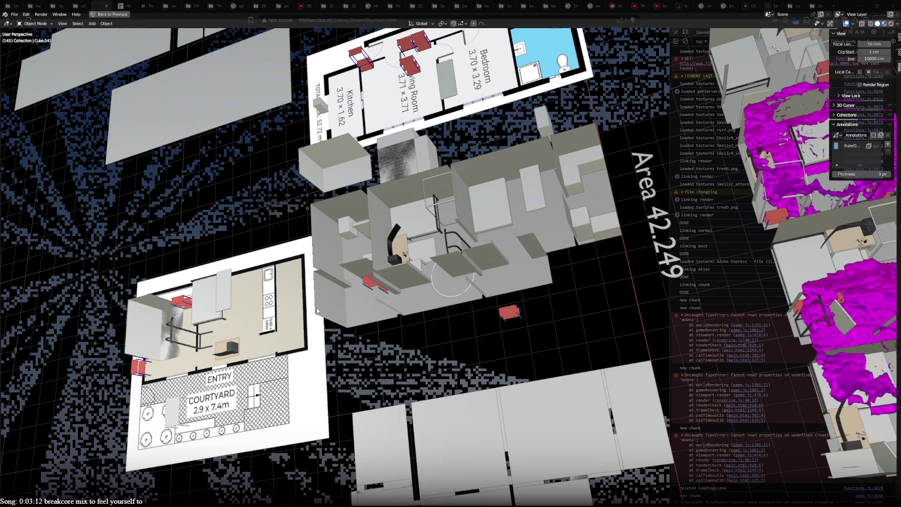
pyautogui.scroll(2, 419, 324)
pyautogui.scroll(-5, 801, 381)
pyautogui.moveTo(883, 301); pyautogui.dragTo(801, 382, button='middle')
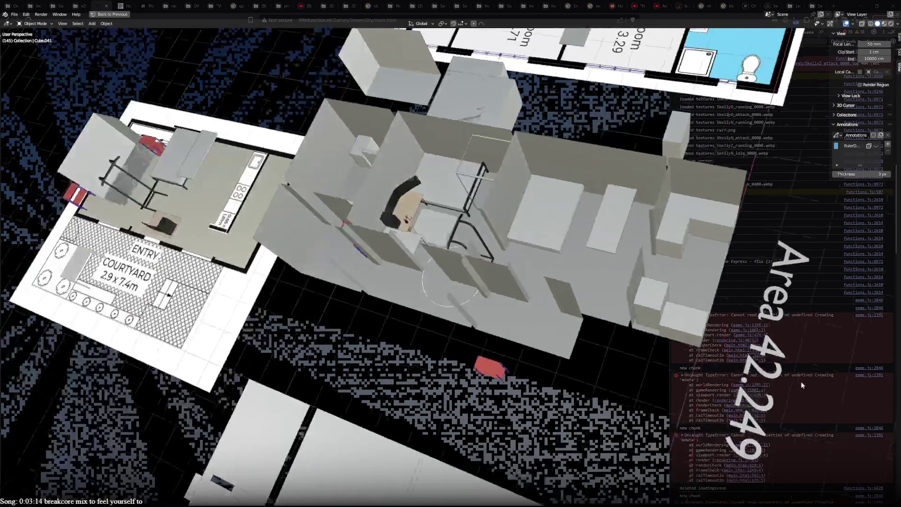
pyautogui.scroll(5, 545, 218)
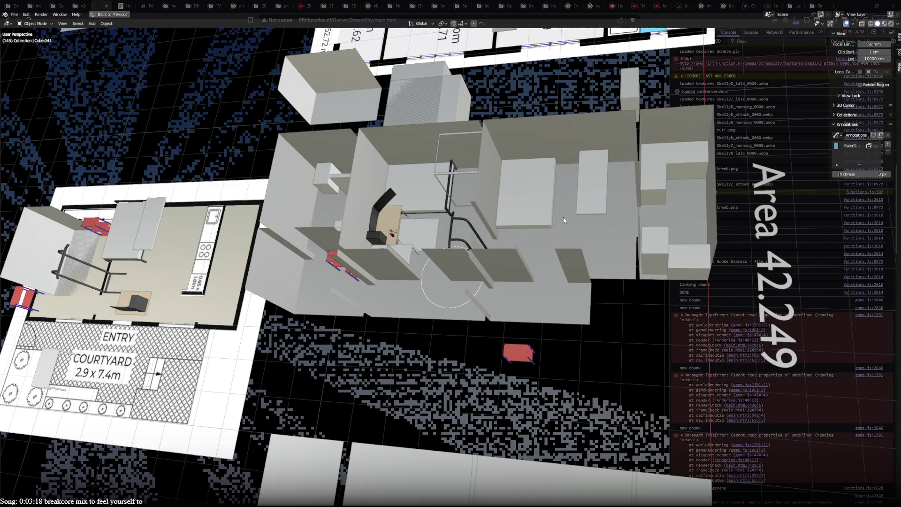
pyautogui.scroll(-8, 565, 220)
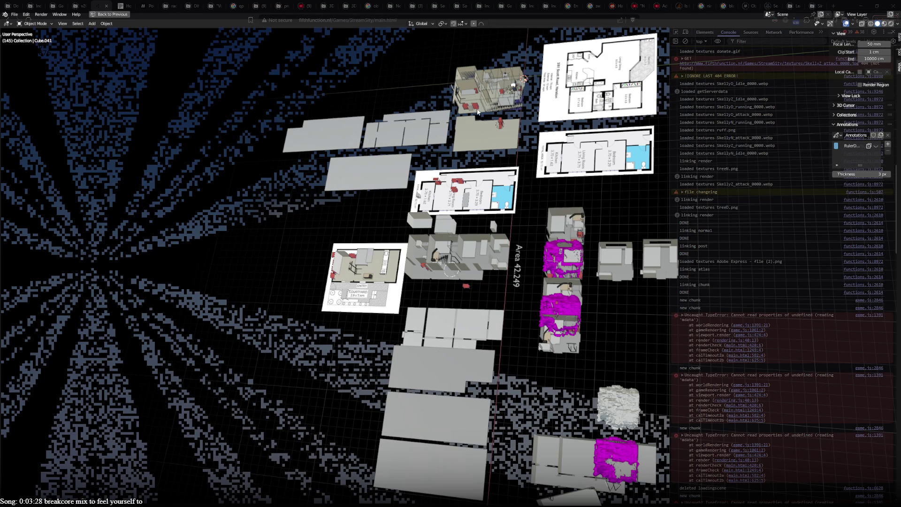
# Step: Zoom onto the Area 42.249 house, orbit around it, then return to a zoomed-out top view
pyautogui.scroll(10, 478, 255)
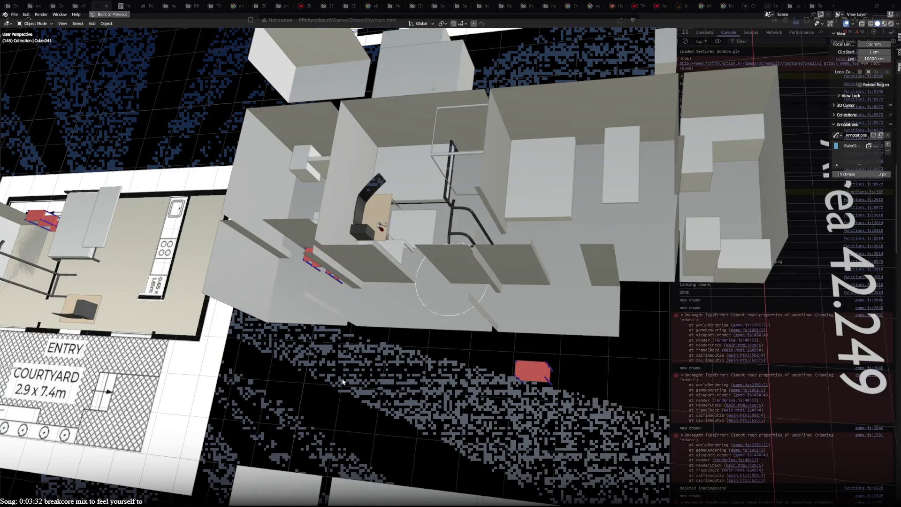
pyautogui.moveTo(343, 382)
pyautogui.mouseDown(button='middle')
pyautogui.moveTo(325, 373)
pyautogui.moveTo(421, 391)
pyautogui.moveTo(451, 328)
pyautogui.moveTo(489, 331)
pyautogui.mouseUp(button='middle')
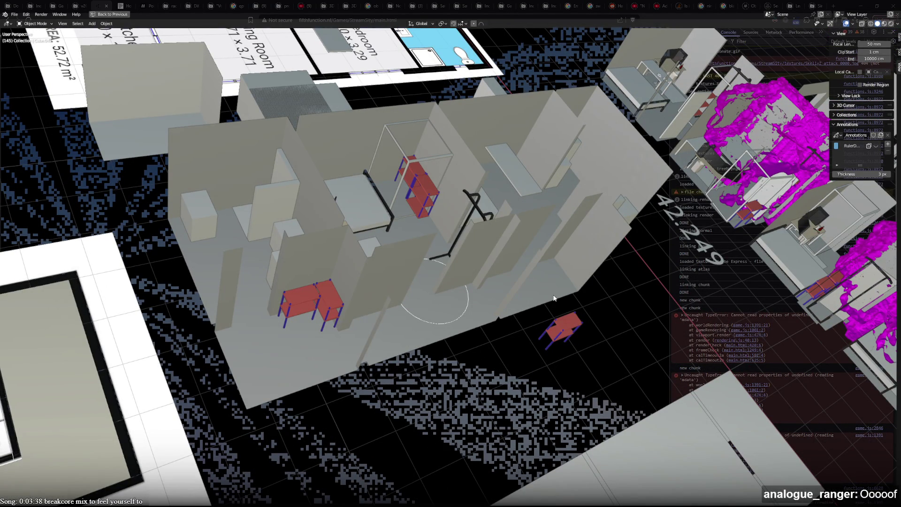
pyautogui.moveTo(583, 281)
pyautogui.mouseDown(button='middle')
pyautogui.moveTo(563, 328)
pyautogui.moveTo(537, 350)
pyautogui.moveTo(528, 343)
pyautogui.mouseUp(button='middle')
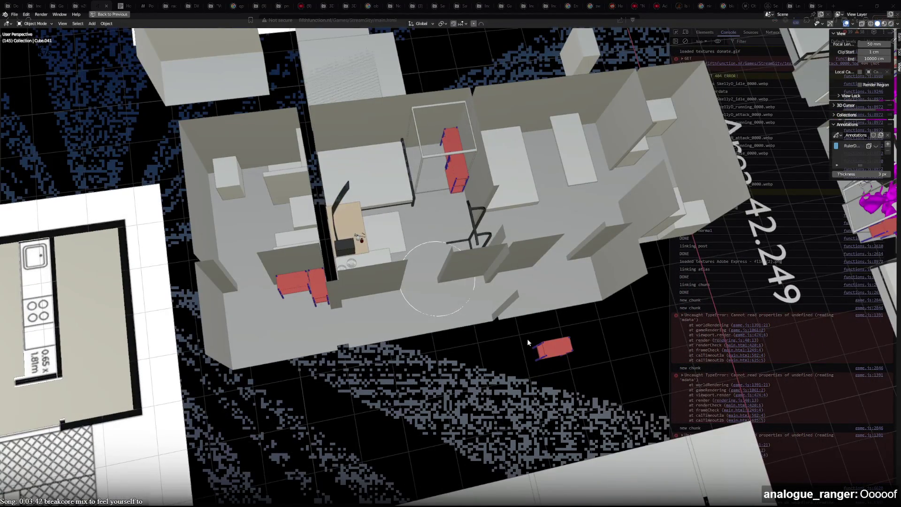
pyautogui.press('KP_7')
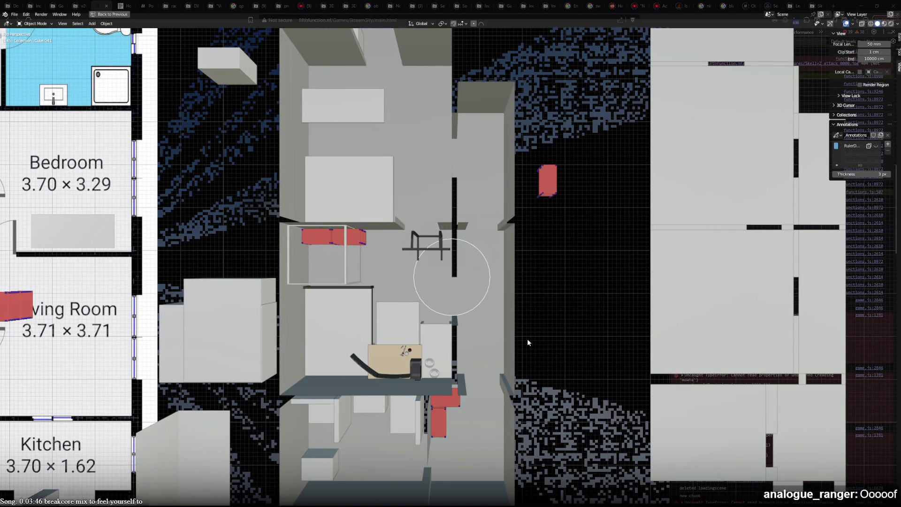
pyautogui.scroll(-5, 519, 341)
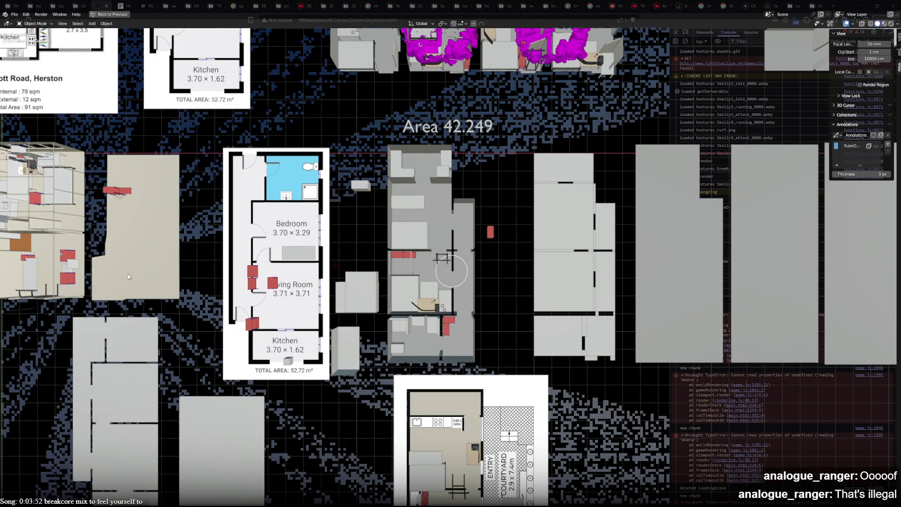
pyautogui.keyDown('shift'); pyautogui.moveTo(508, 348); pyautogui.dragTo(660, 345, button='middle'); pyautogui.keyUp('shift')
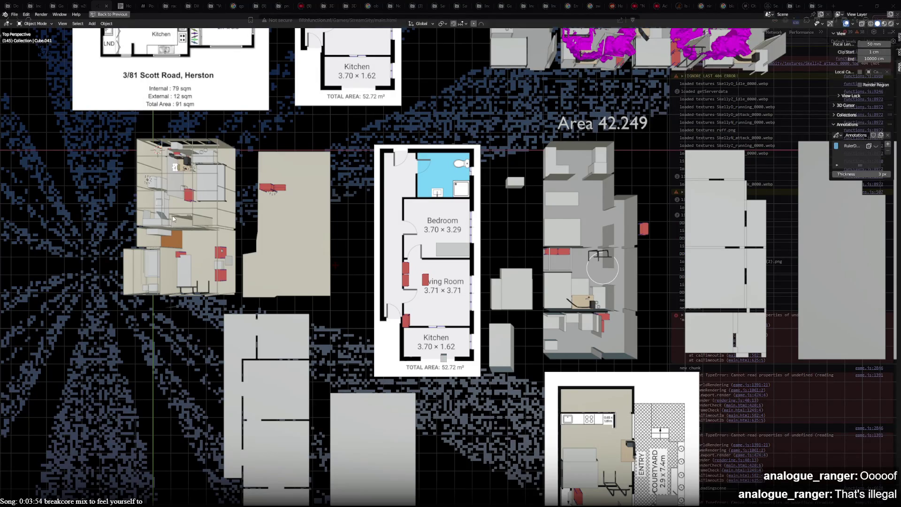
pyautogui.moveTo(567, 278)
pyautogui.keyDown('shift'); pyautogui.mouseDown(button='middle')
pyautogui.moveTo(420, 281)
pyautogui.moveTo(472, 269)
pyautogui.mouseUp(button='middle'); pyautogui.keyUp('shift')
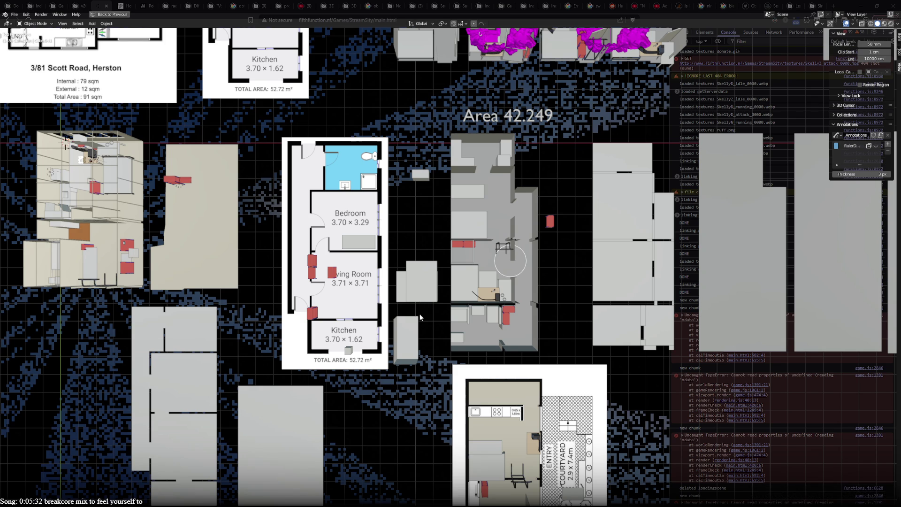
pyautogui.moveTo(421, 317)
pyautogui.mouseDown()
pyautogui.moveTo(272, 347)
pyautogui.moveTo(325, 345)
pyautogui.moveTo(361, 436)
pyautogui.moveTo(331, 342)
pyautogui.mouseUp()
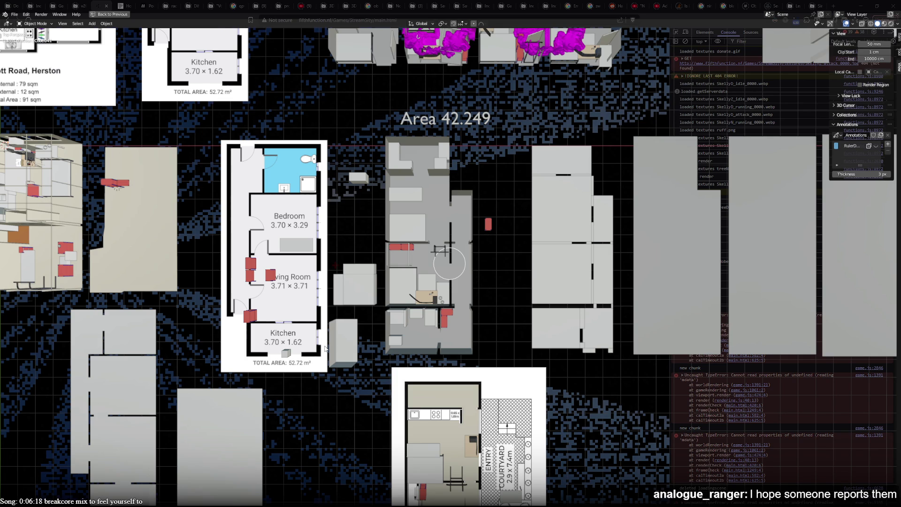
pyautogui.keyDown('shift'); pyautogui.moveTo(532, 417); pyautogui.dragTo(502, 177, button='middle'); pyautogui.keyUp('shift')
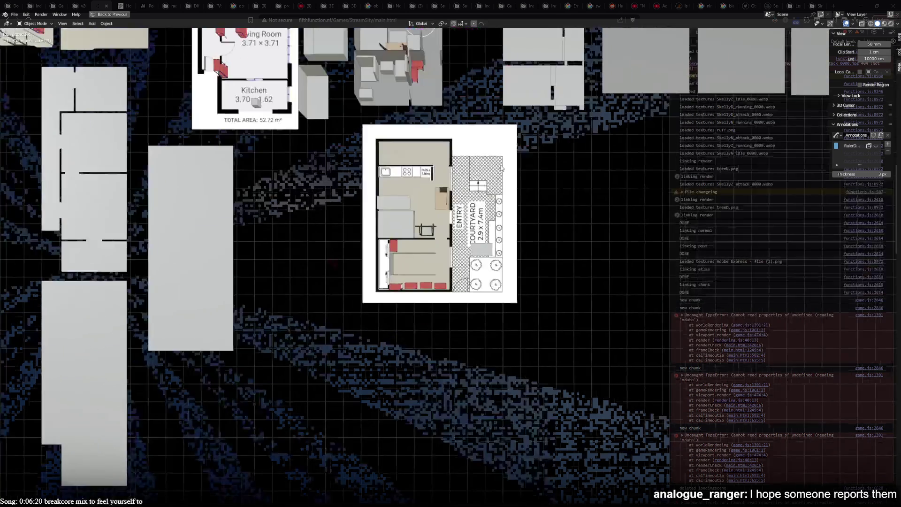
pyautogui.scroll(4, 472, 208)
pyautogui.scroll(-2, 369, 291)
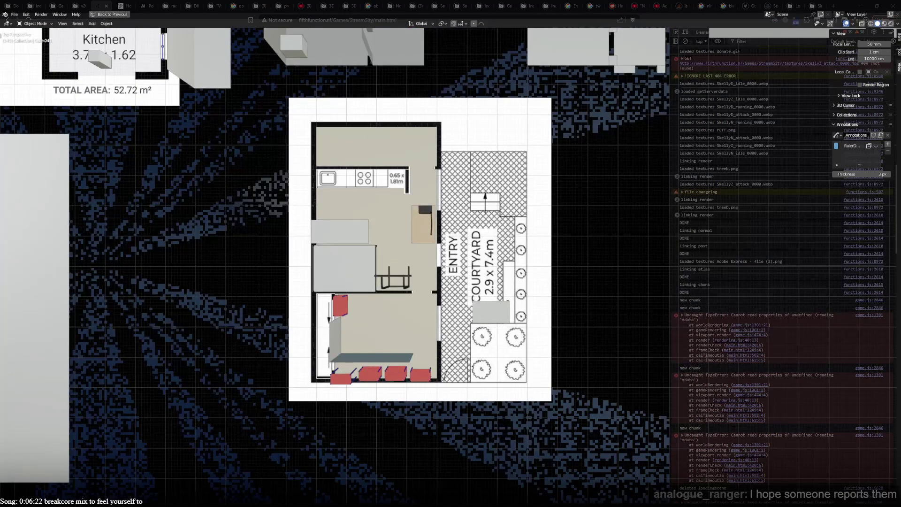
pyautogui.scroll(-4, 368, 291)
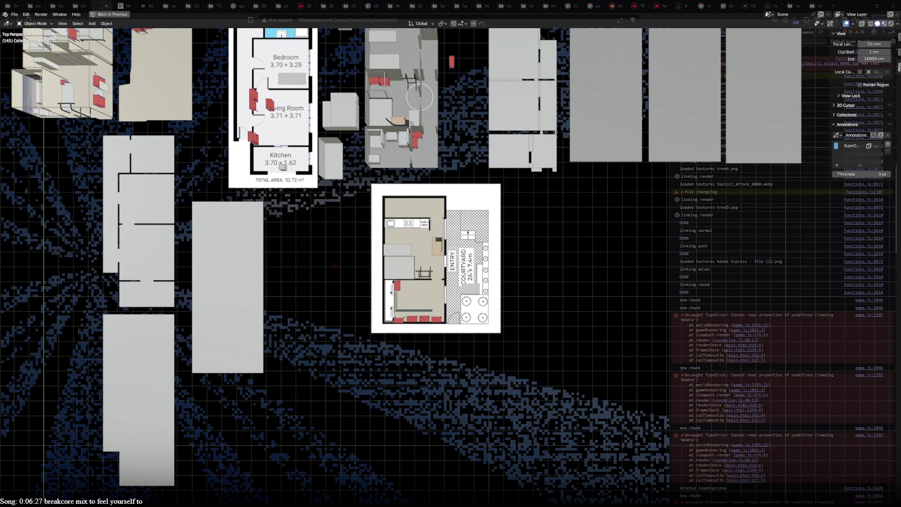
pyautogui.scroll(5, 435, 303)
pyautogui.scroll(1, 429, 310)
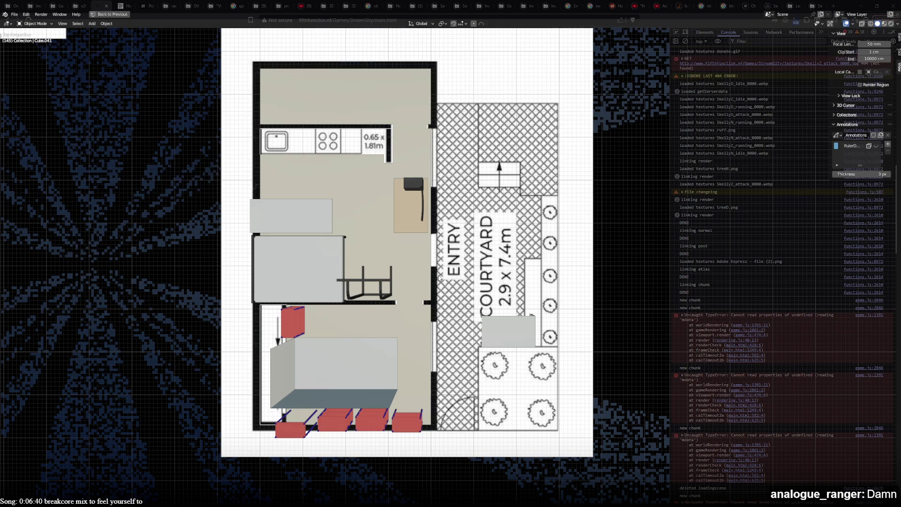
pyautogui.scroll(-6, 439, 278)
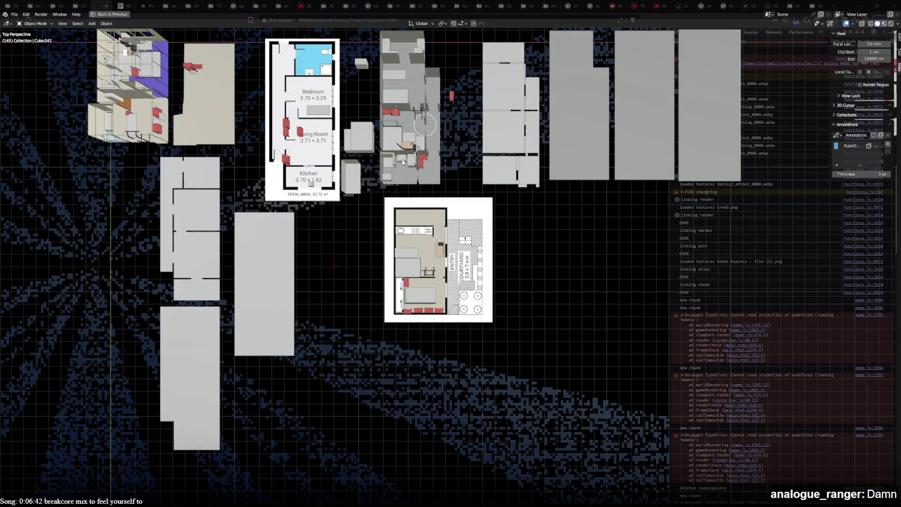
pyautogui.scroll(2, 446, 267)
pyautogui.scroll(-3, 452, 275)
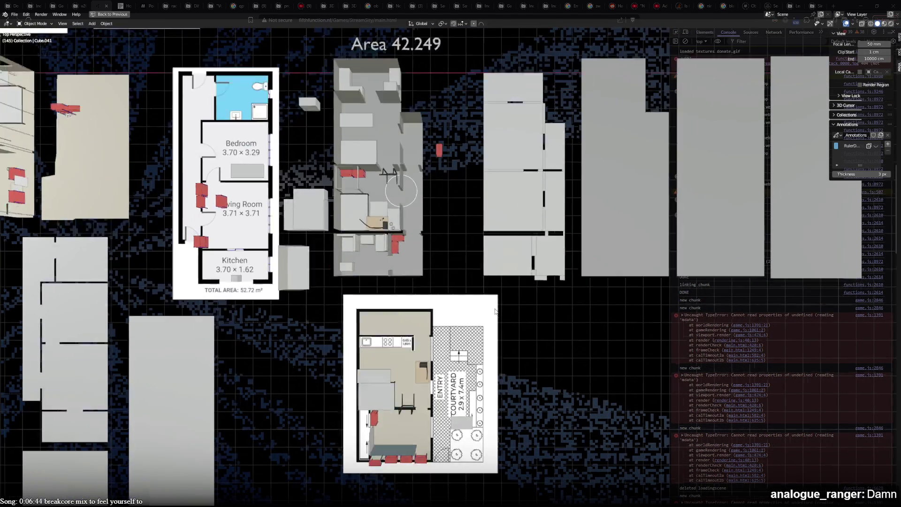
pyautogui.scroll(3, 497, 315)
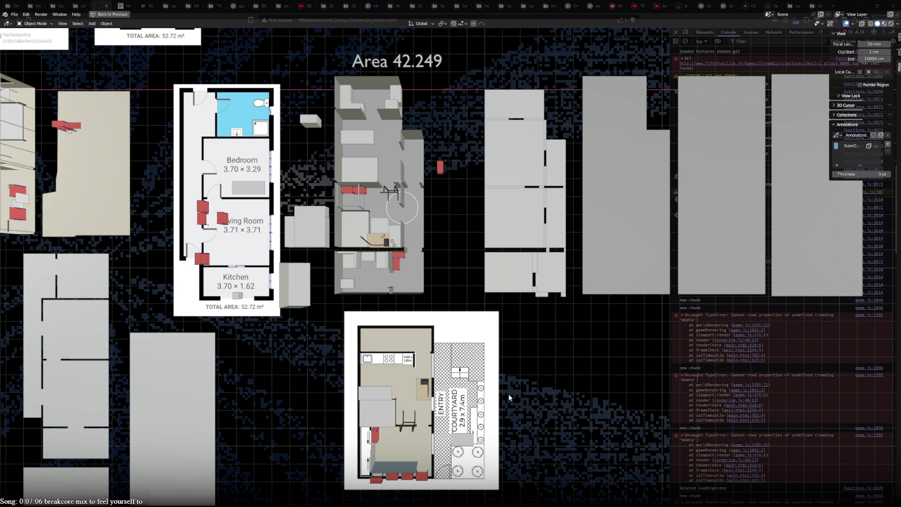
pyautogui.keyDown('shift'); pyautogui.moveTo(509, 393); pyautogui.dragTo(433, 390, button='middle'); pyautogui.keyUp('shift')
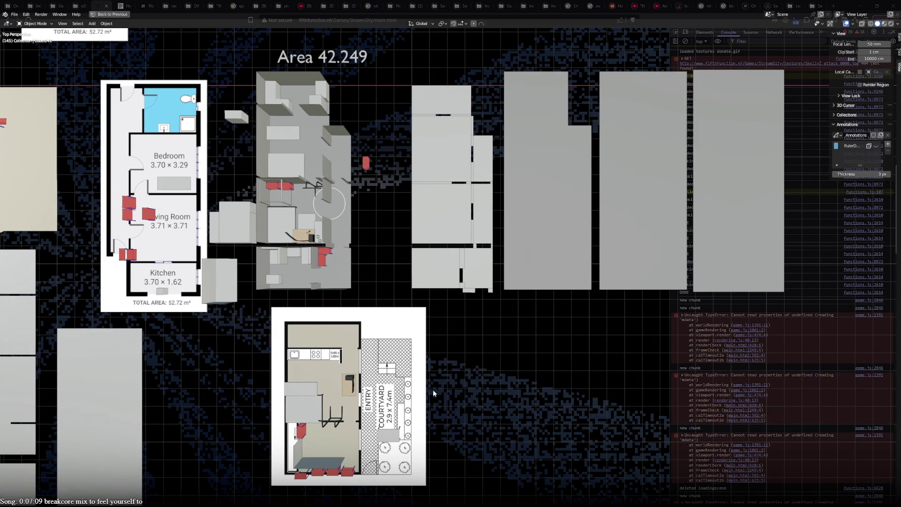
pyautogui.moveTo(433, 390)
pyautogui.keyDown('shift'); pyautogui.mouseDown(button='middle')
pyautogui.moveTo(805, 383)
pyautogui.moveTo(706, 452)
pyautogui.mouseUp(button='middle'); pyautogui.keyUp('shift')
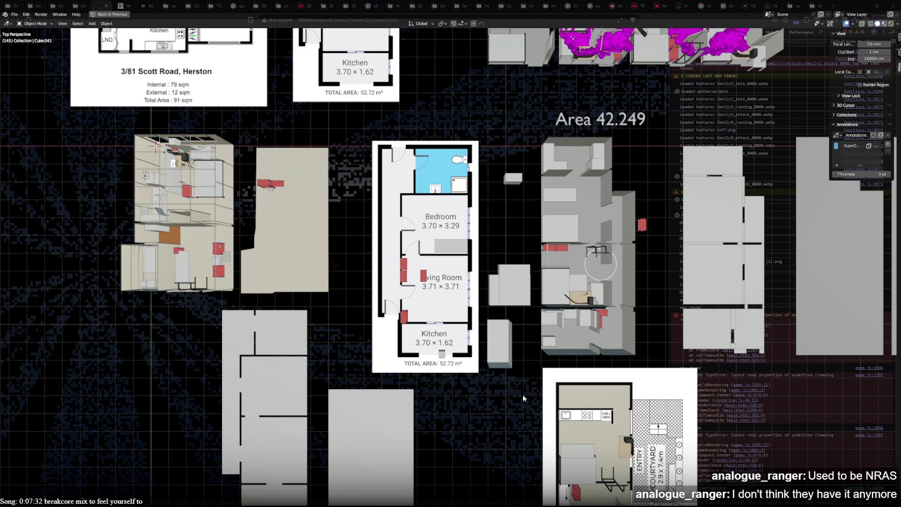
pyautogui.keyDown('shift'); pyautogui.moveTo(523, 397); pyautogui.dragTo(381, 373, button='middle'); pyautogui.keyUp('shift')
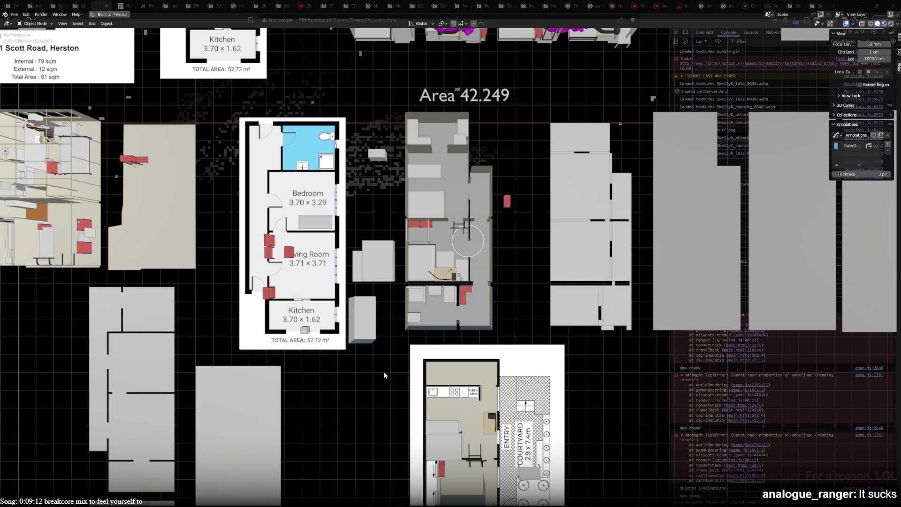
pyautogui.moveTo(373, 385)
pyautogui.keyDown('shift'); pyautogui.mouseDown(button='middle')
pyautogui.moveTo(436, 210)
pyautogui.moveTo(478, 416)
pyautogui.moveTo(501, 419)
pyautogui.mouseUp(button='middle'); pyautogui.keyUp('shift')
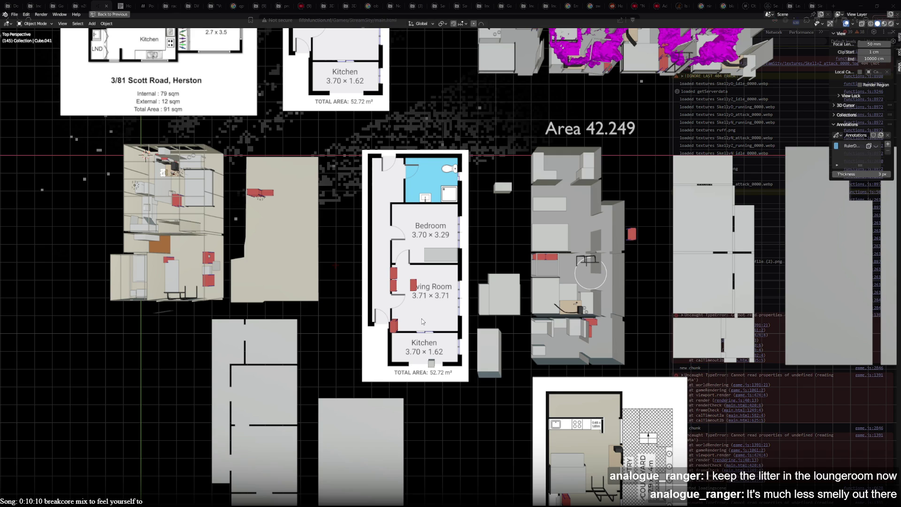
# Step: Frame the purple- and orange-floored apartment with View Selected and adjust the zoom
pyautogui.press('KP_Decimal')
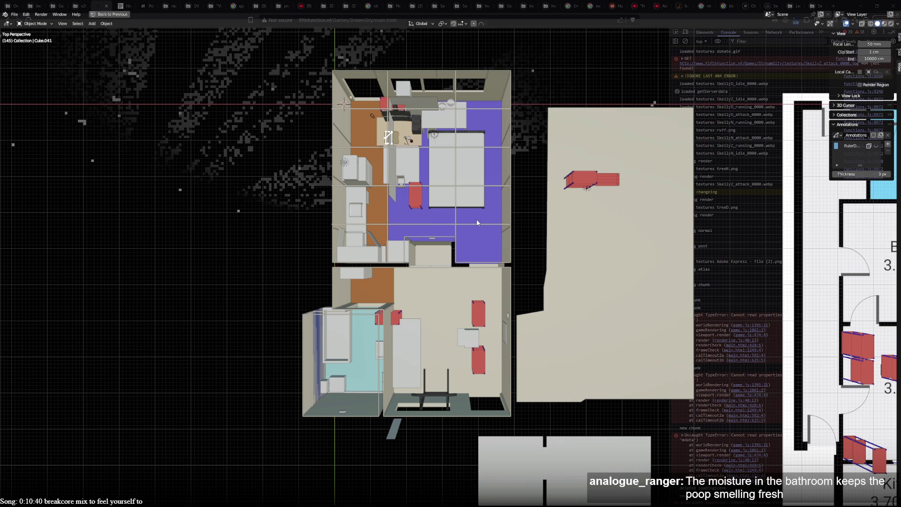
pyautogui.scroll(-5, 479, 221)
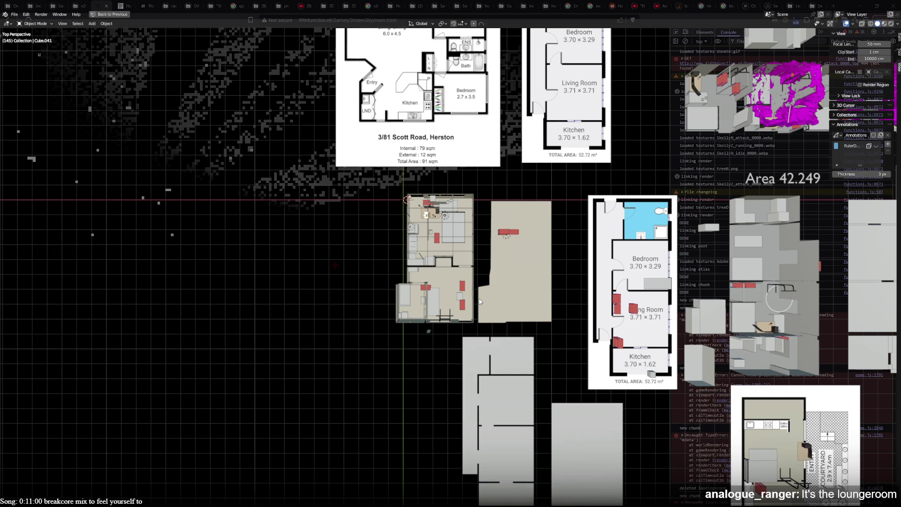
pyautogui.scroll(5, 480, 301)
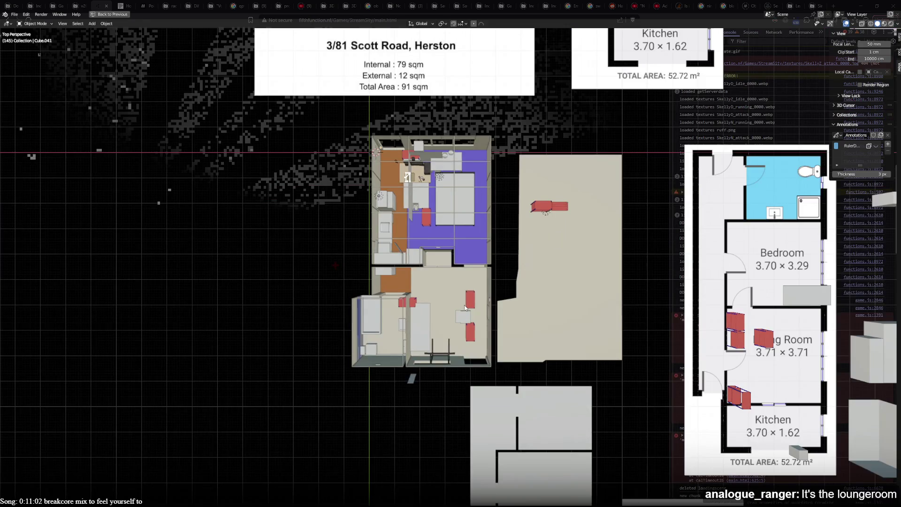